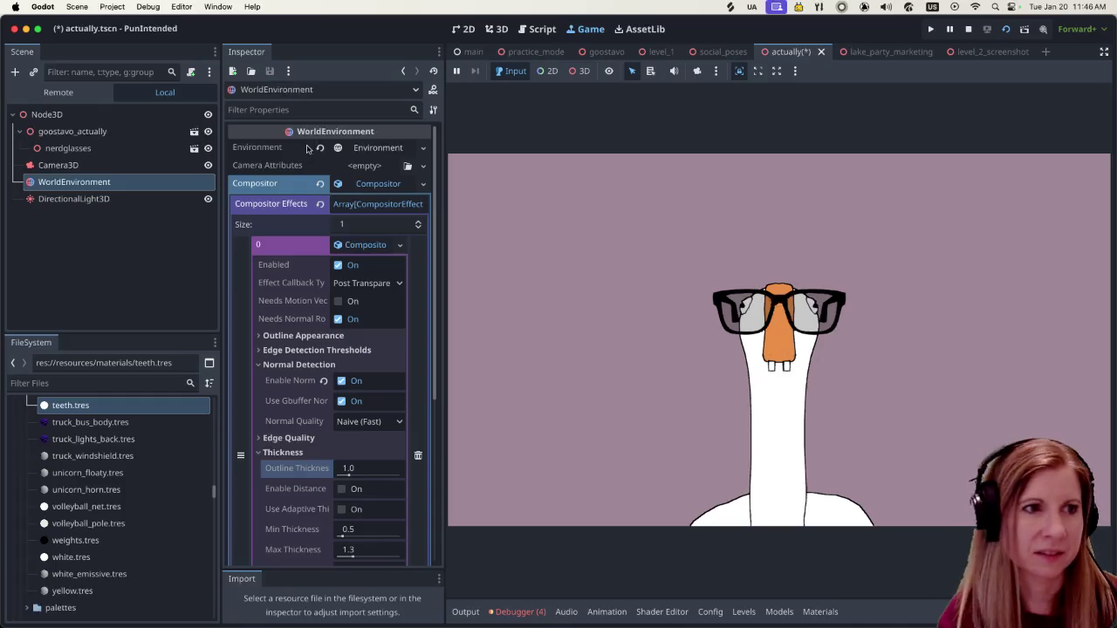
# Save the actually.tscn scene from the 3D view, then go back to the Game view.
pyautogui.click(499, 30)
pyautogui.press('super+s')
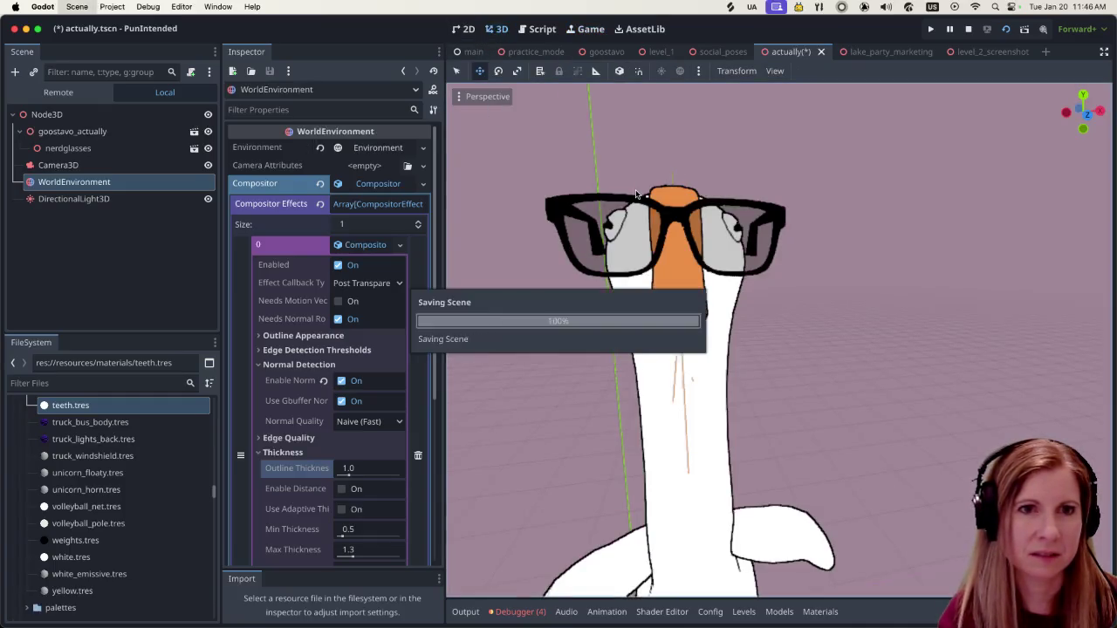
pyautogui.click(584, 30)
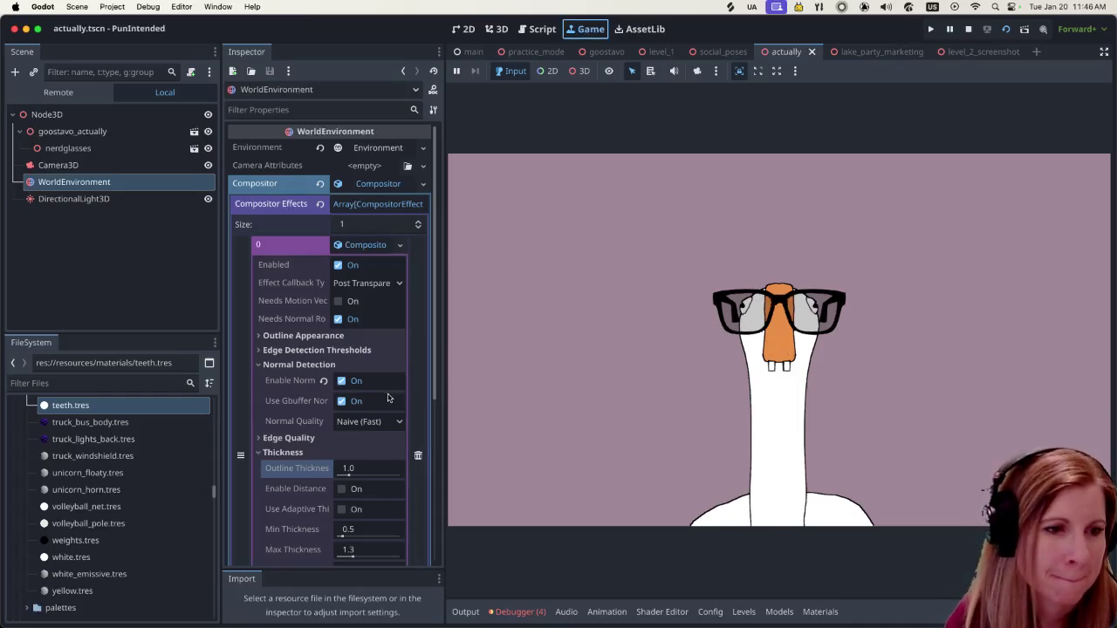
# Scroll down the outline compositor effect properties and expand the Grazing Angle Prevention section.
pyautogui.scroll(-1, 358, 462)
pyautogui.scroll(-5, 363, 464)
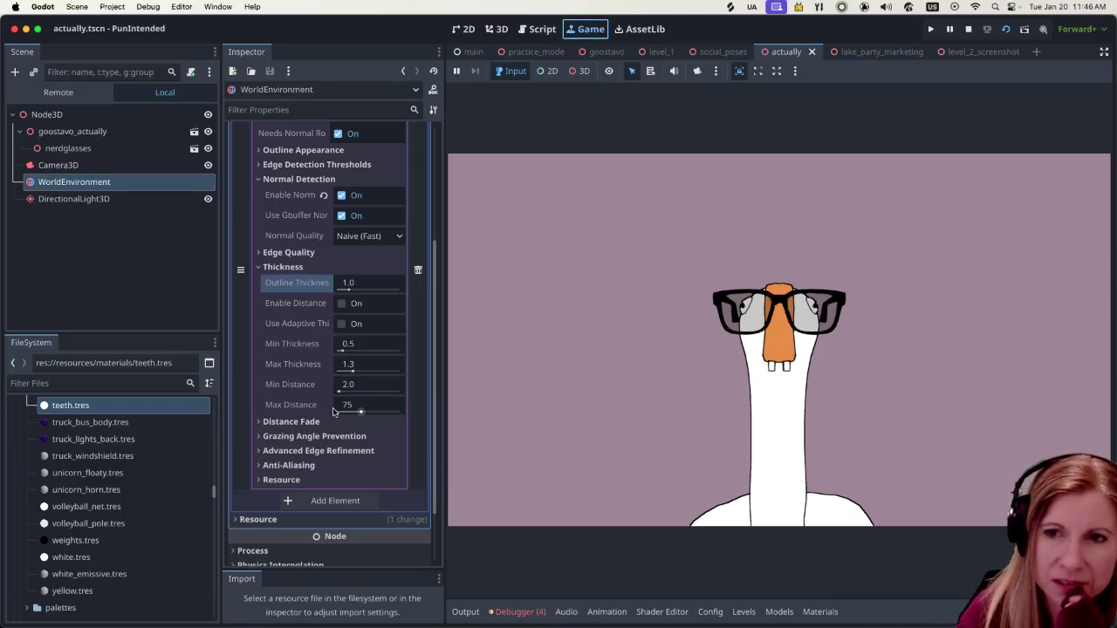
pyautogui.moveTo(334, 406)
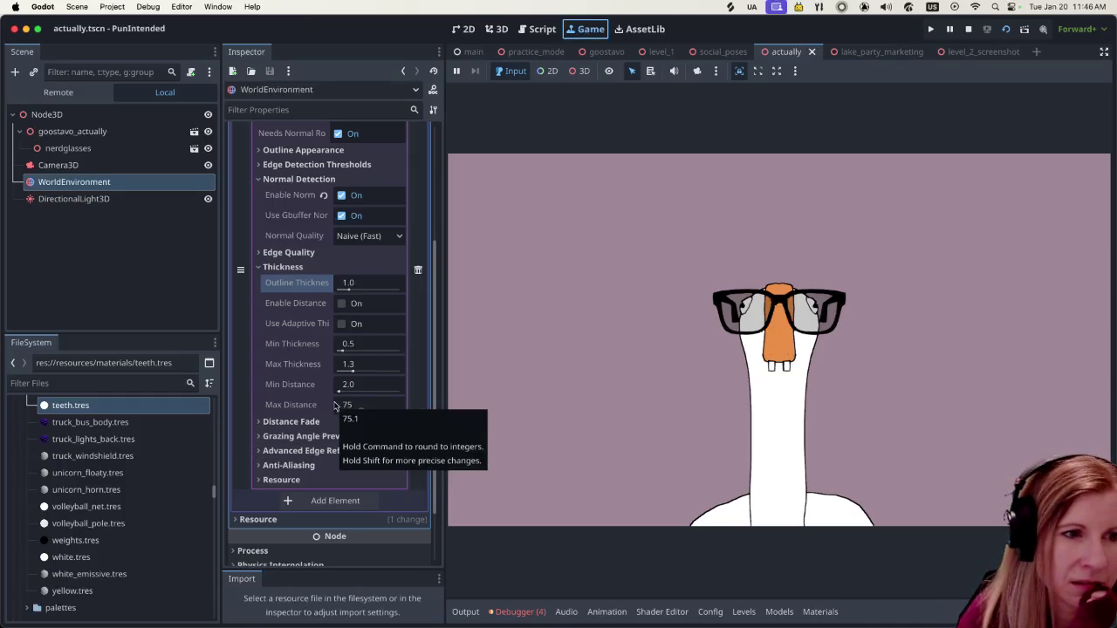
pyautogui.moveTo(360, 375)
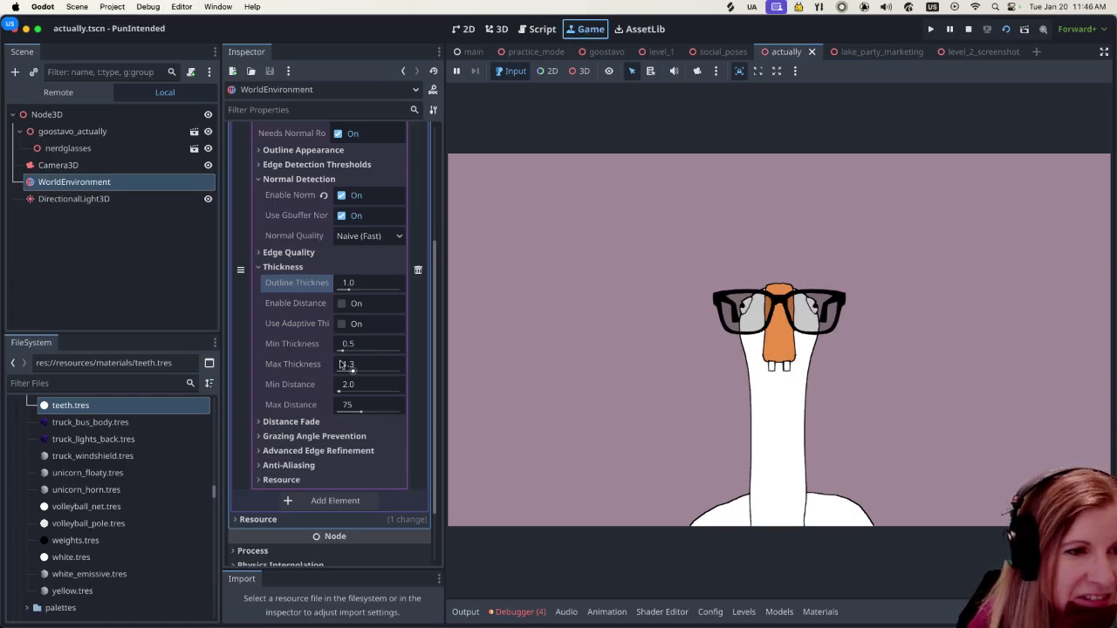
pyautogui.click(259, 437)
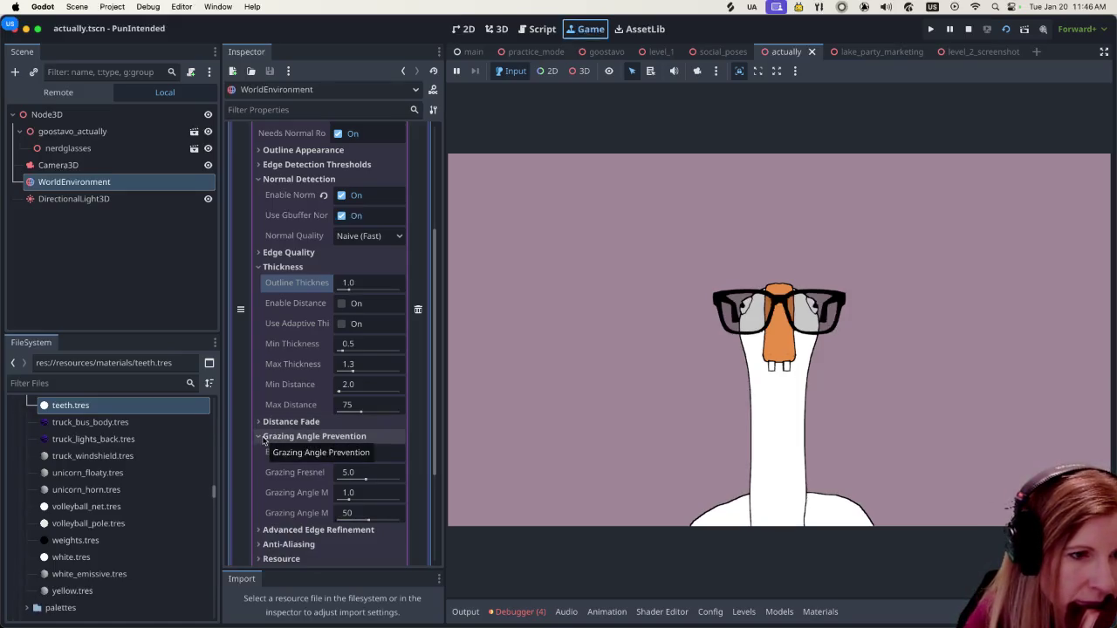
# Toggle Enable Distance on and off to compare the goose's outline.
pyautogui.click(341, 304)
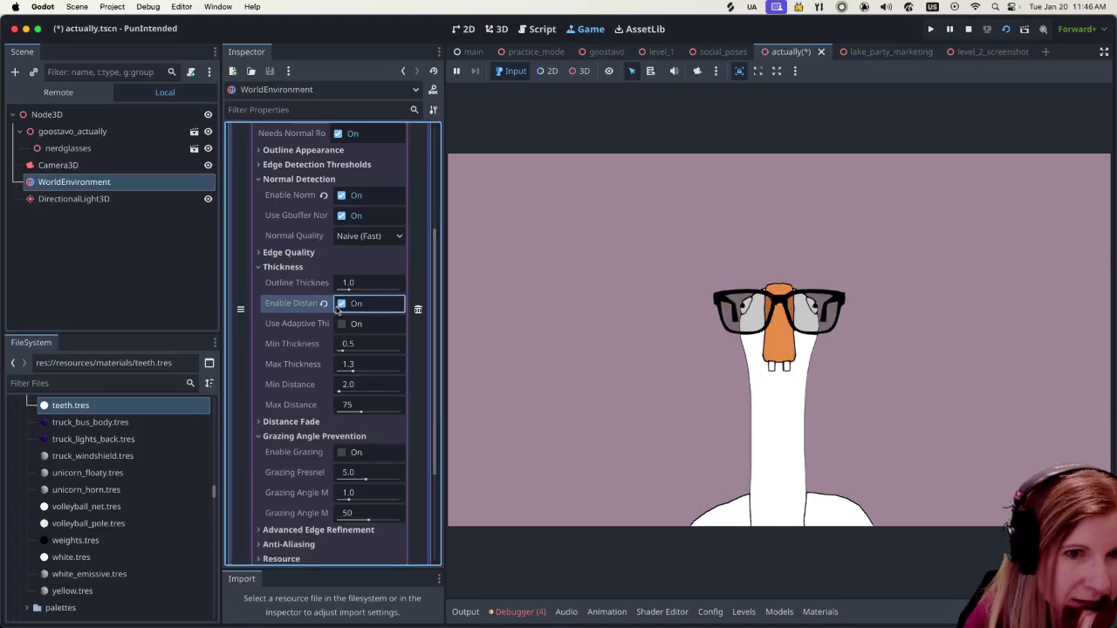
pyautogui.click(340, 304)
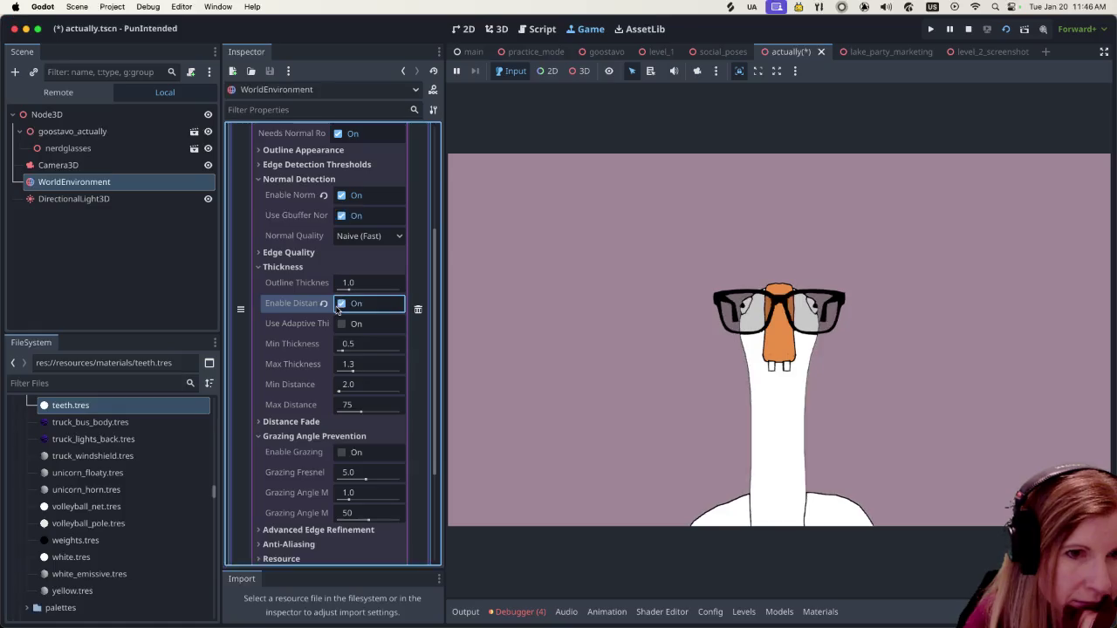
pyautogui.click(341, 306)
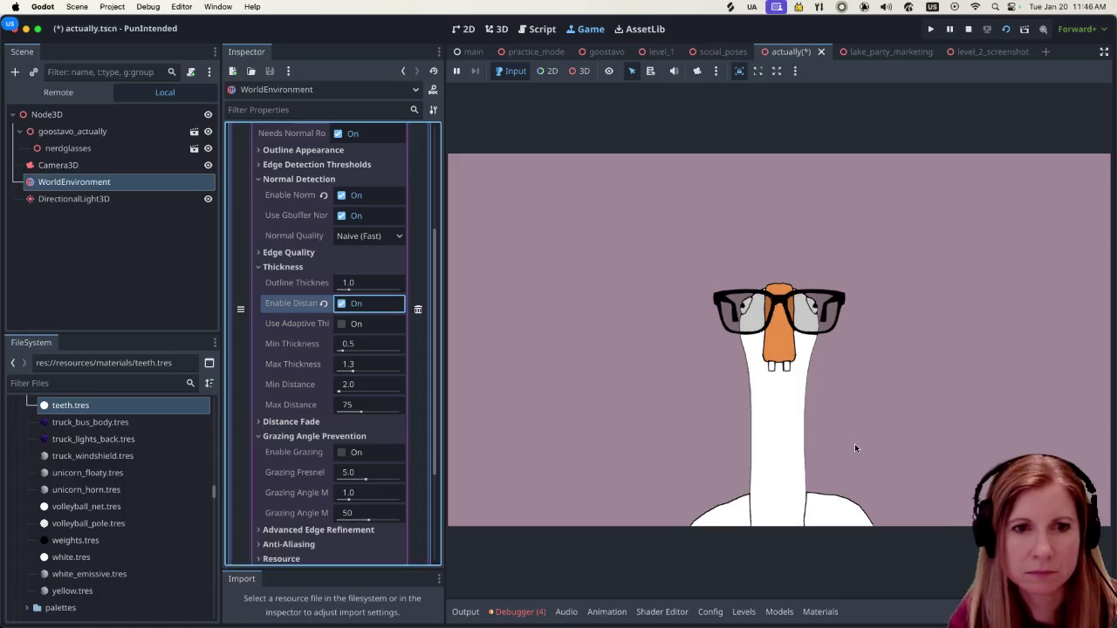
pyautogui.click(341, 306)
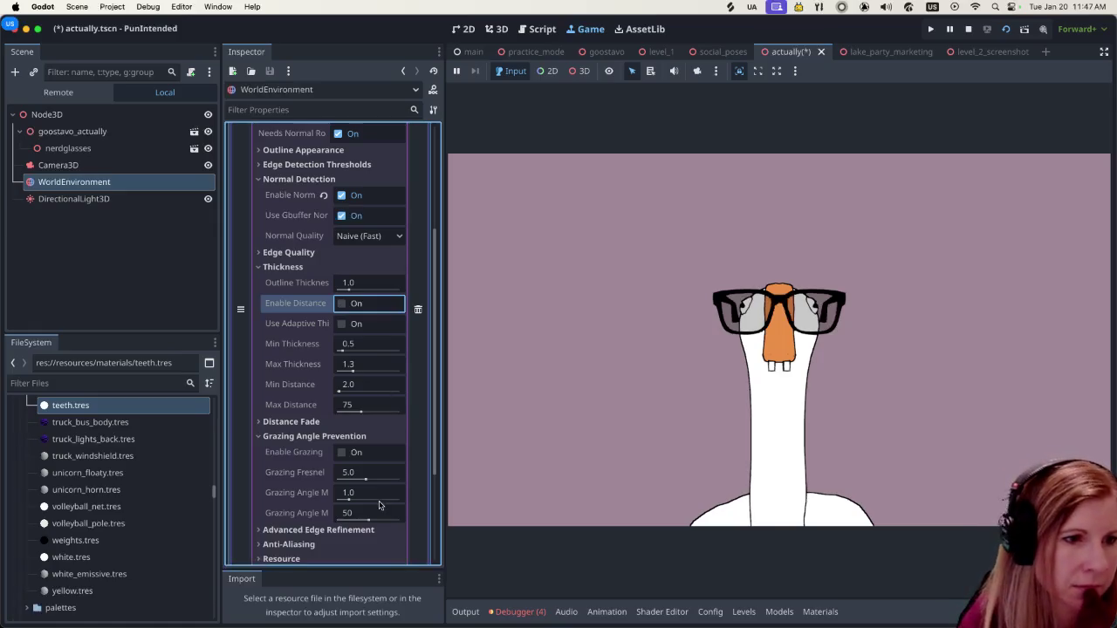
# Test Enable Grazing, leave it unchecked, and leave Enable Distance checked.
pyautogui.click(341, 453)
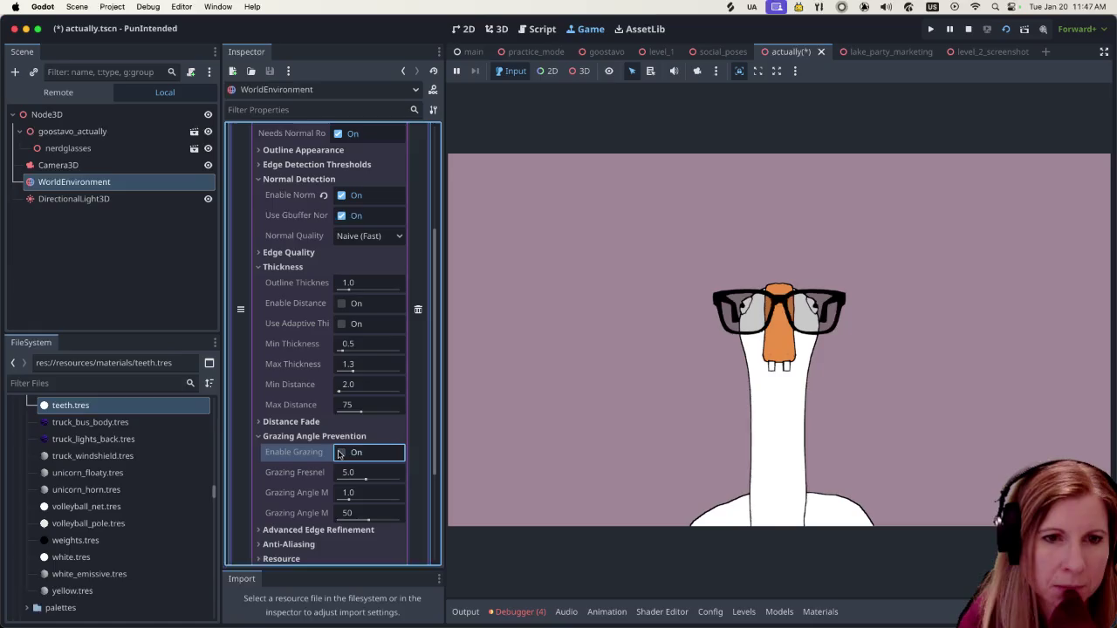
pyautogui.click(340, 453)
pyautogui.click(340, 453)
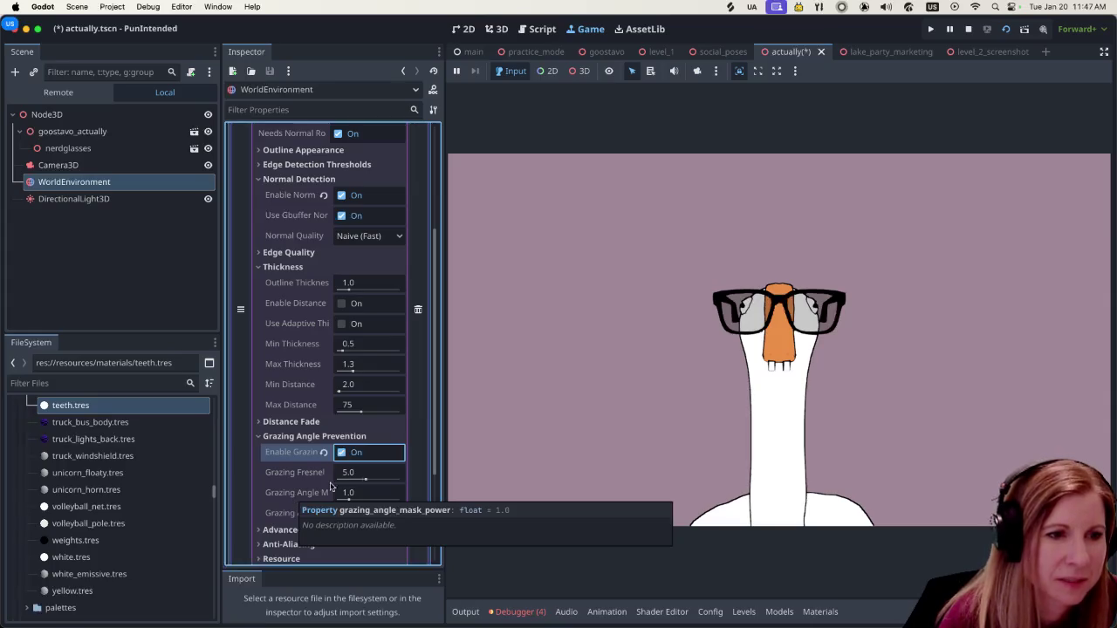
pyautogui.click(342, 452)
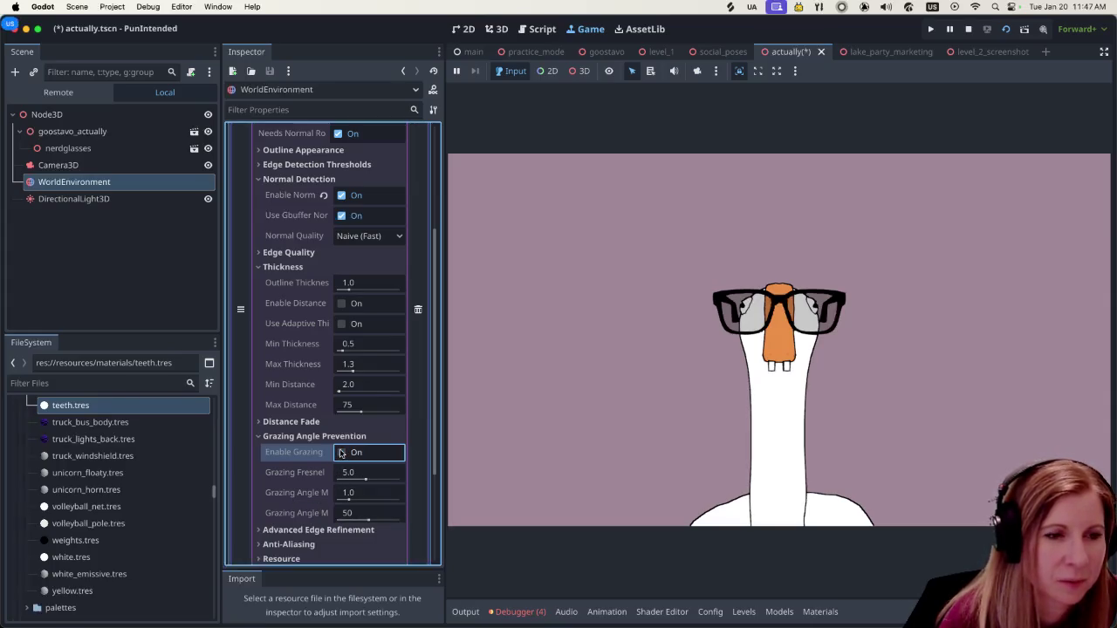
pyautogui.click(341, 304)
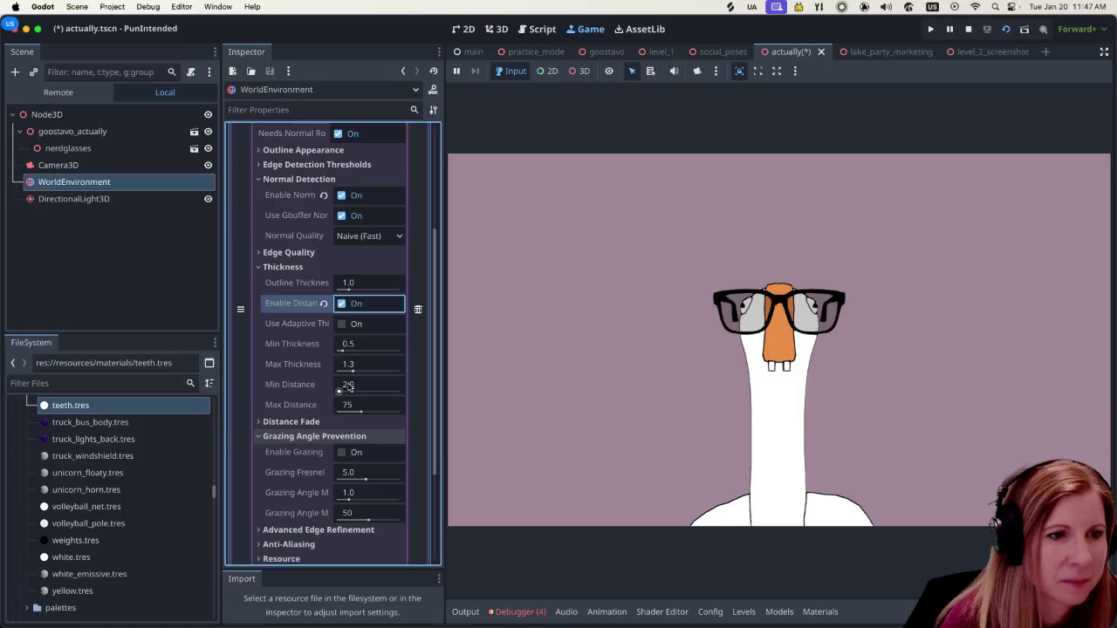
# Set the outline's Max Thickness to 1.0.
pyautogui.scroll(5, 362, 358)
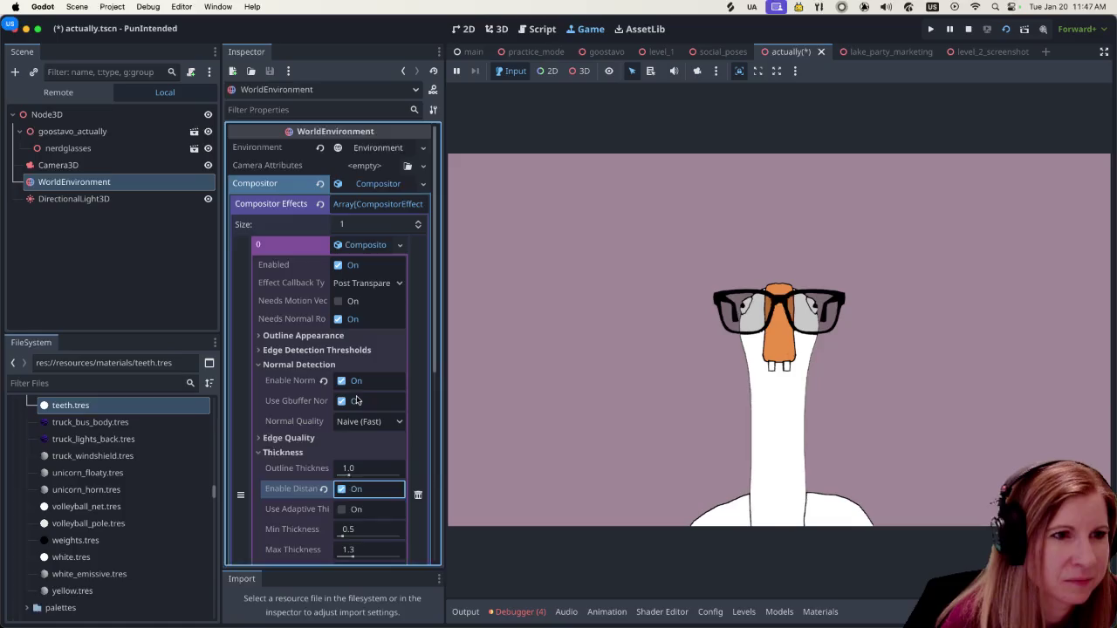
pyautogui.scroll(-3, 356, 400)
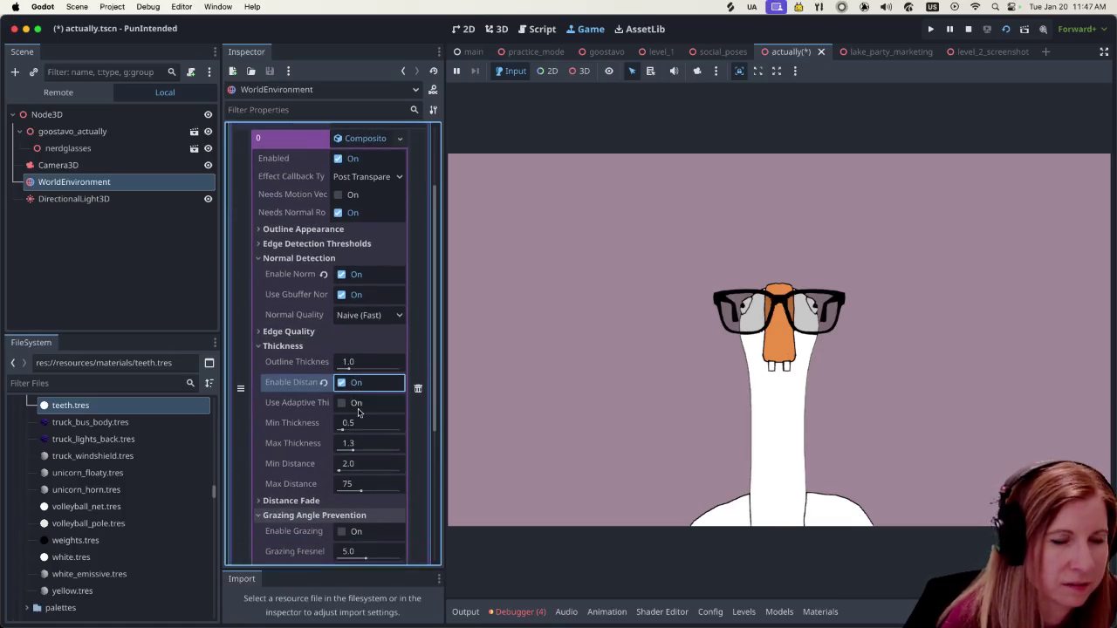
pyautogui.scroll(-1, 358, 412)
pyautogui.click(349, 431)
pyautogui.write('1')
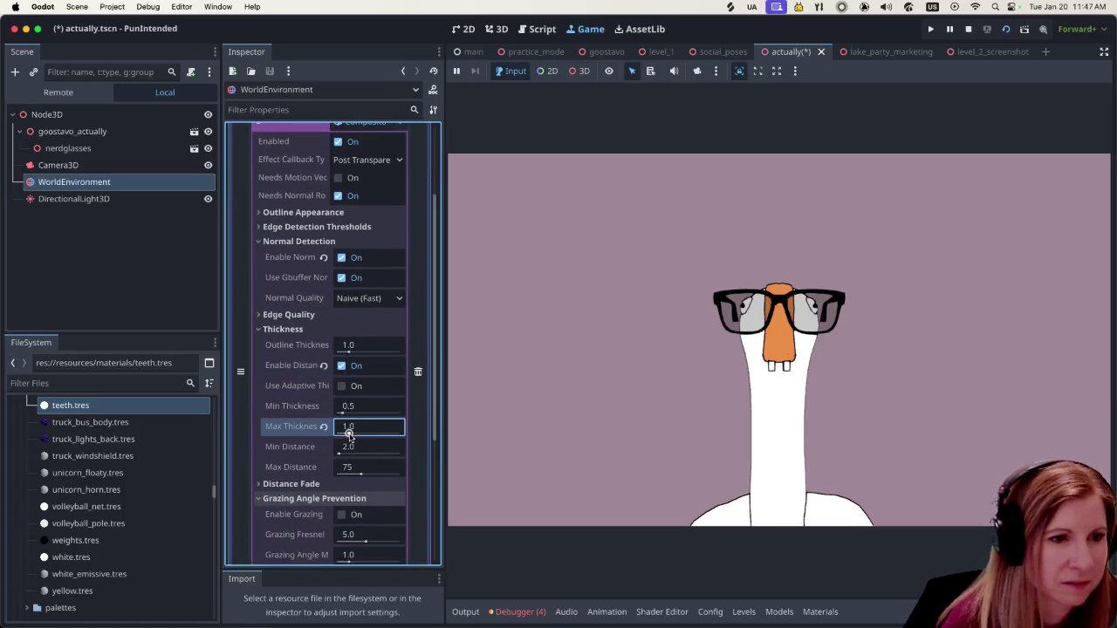
# Drag Min Distance to 0.1 and Max Distance to 135, then expand Distance Fade.
pyautogui.scroll(-1, 361, 461)
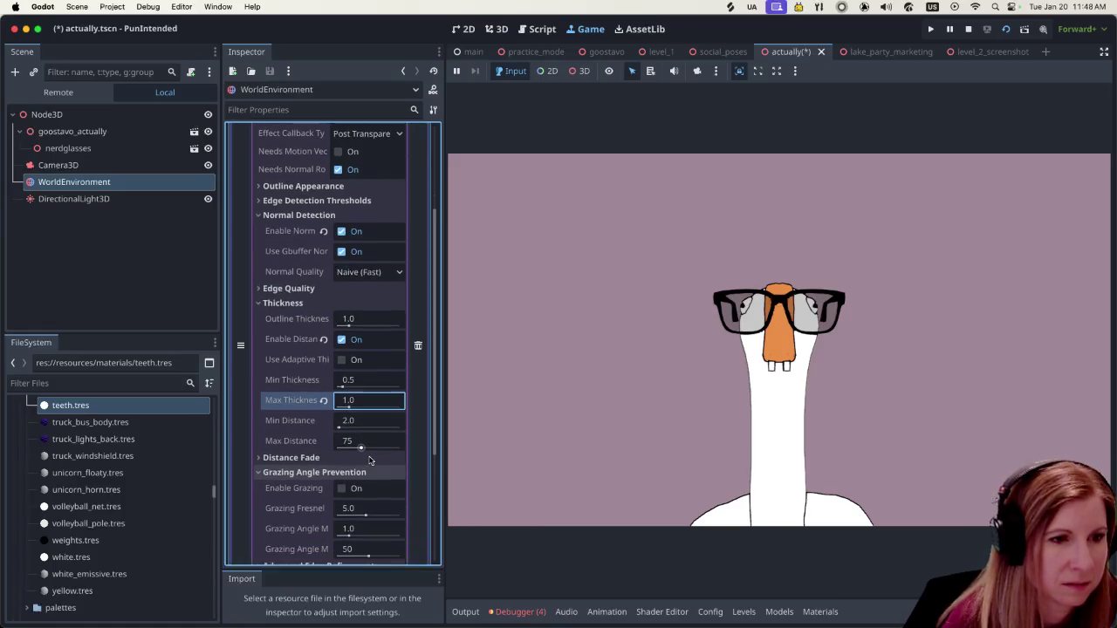
pyautogui.scroll(-2, 370, 461)
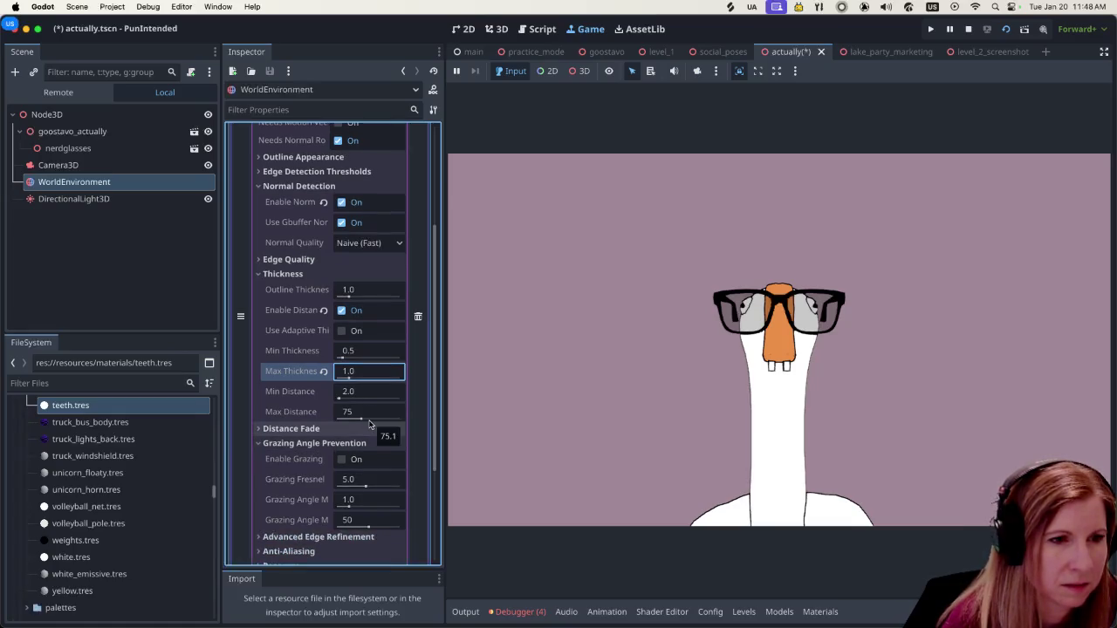
pyautogui.moveTo(361, 419)
pyautogui.mouseDown()
pyautogui.moveTo(349, 420)
pyautogui.moveTo(400, 425)
pyautogui.moveTo(332, 426)
pyautogui.moveTo(342, 422)
pyautogui.moveTo(340, 400)
pyautogui.mouseUp()
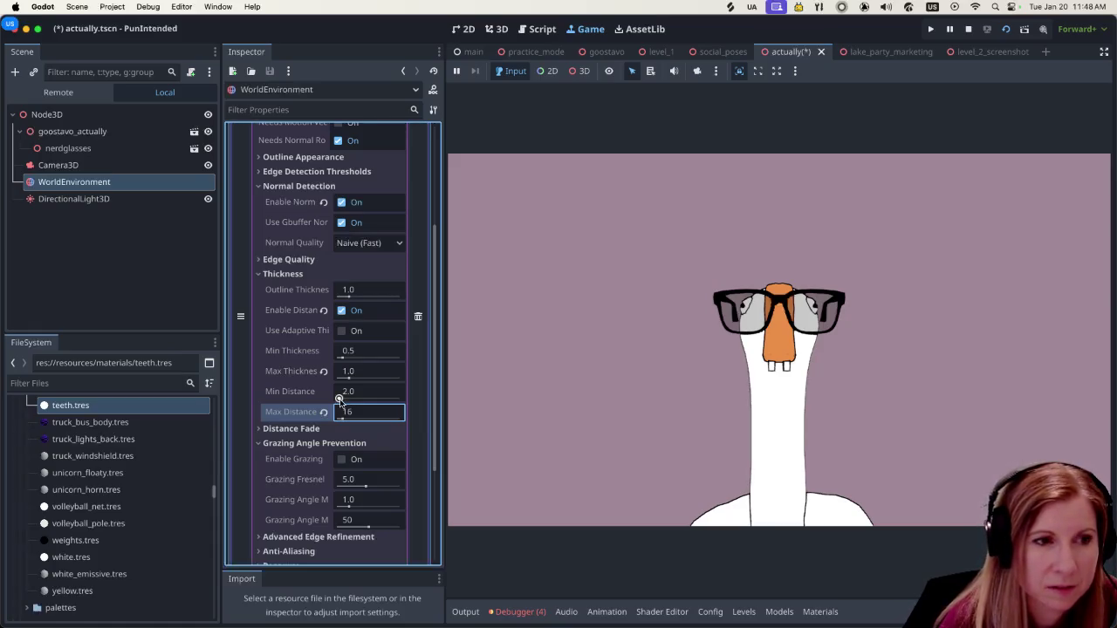
pyautogui.moveTo(340, 399)
pyautogui.mouseDown()
pyautogui.moveTo(423, 408)
pyautogui.moveTo(301, 398)
pyautogui.mouseUp()
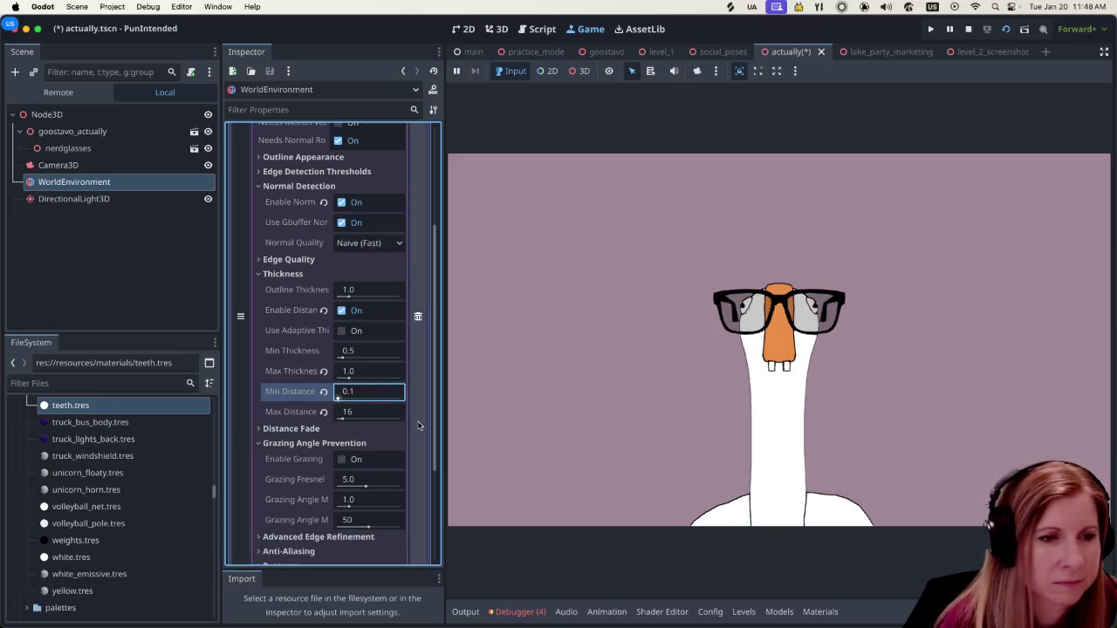
pyautogui.moveTo(343, 420)
pyautogui.mouseDown()
pyautogui.moveTo(389, 419)
pyautogui.moveTo(380, 420)
pyautogui.mouseUp()
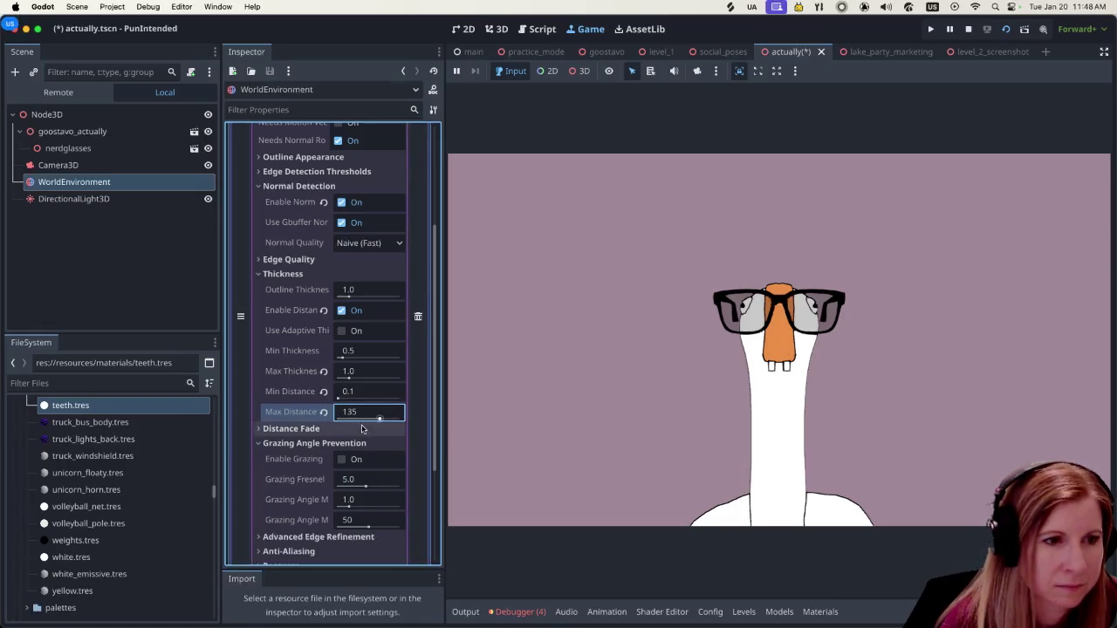
pyautogui.click(260, 429)
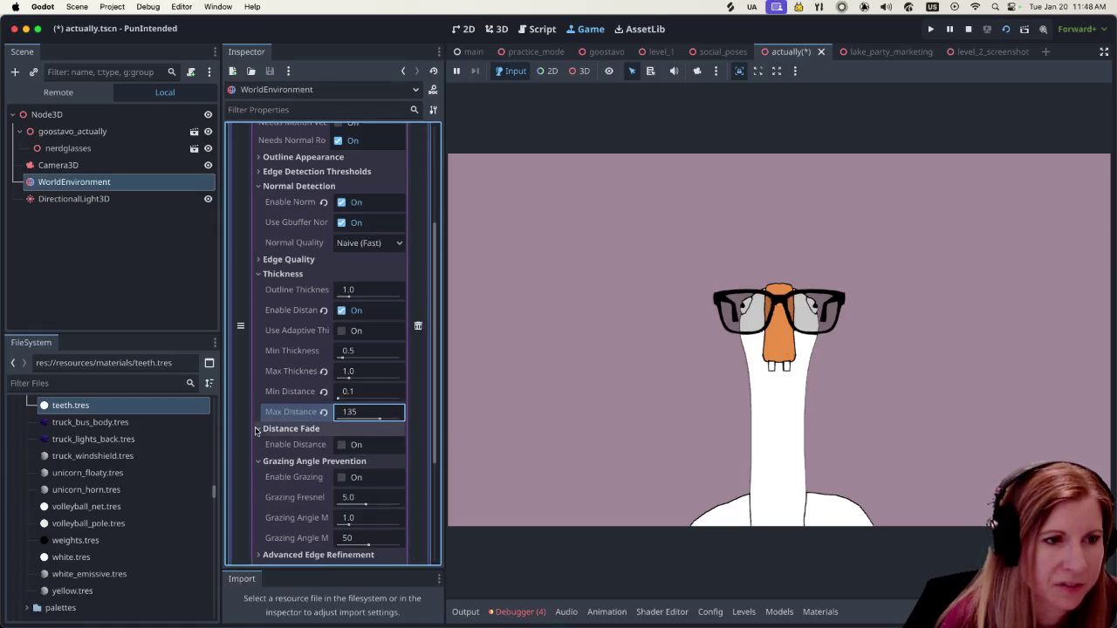
# Try Distance Fade on and off, leaving it switched off.
pyautogui.click(343, 446)
pyautogui.click(342, 446)
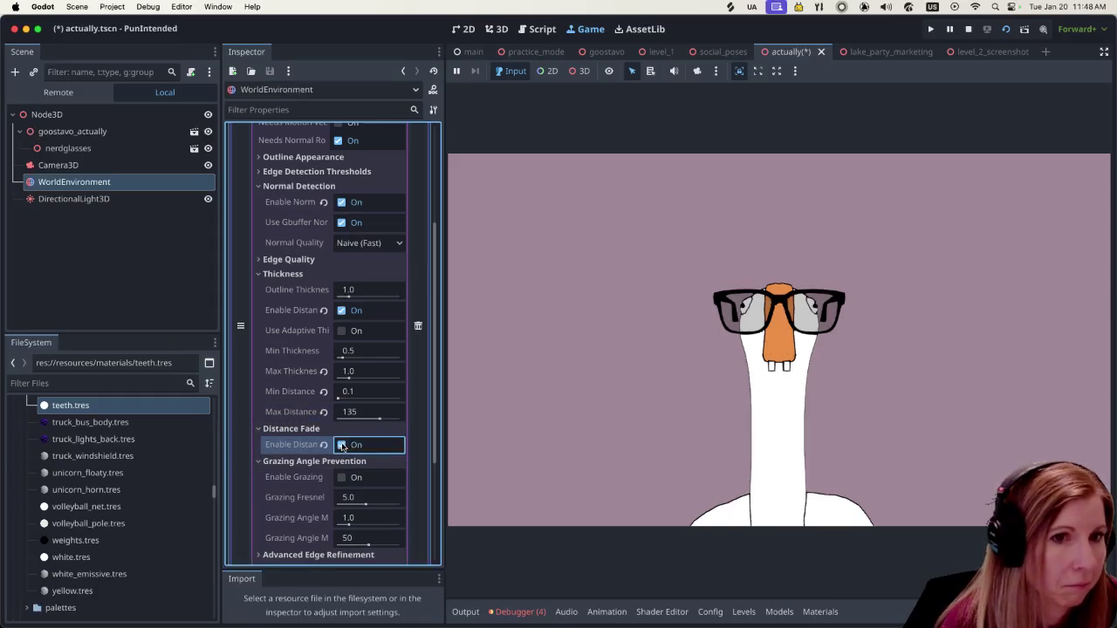
pyautogui.click(342, 446)
pyautogui.click(342, 446)
pyautogui.scroll(-1, 353, 466)
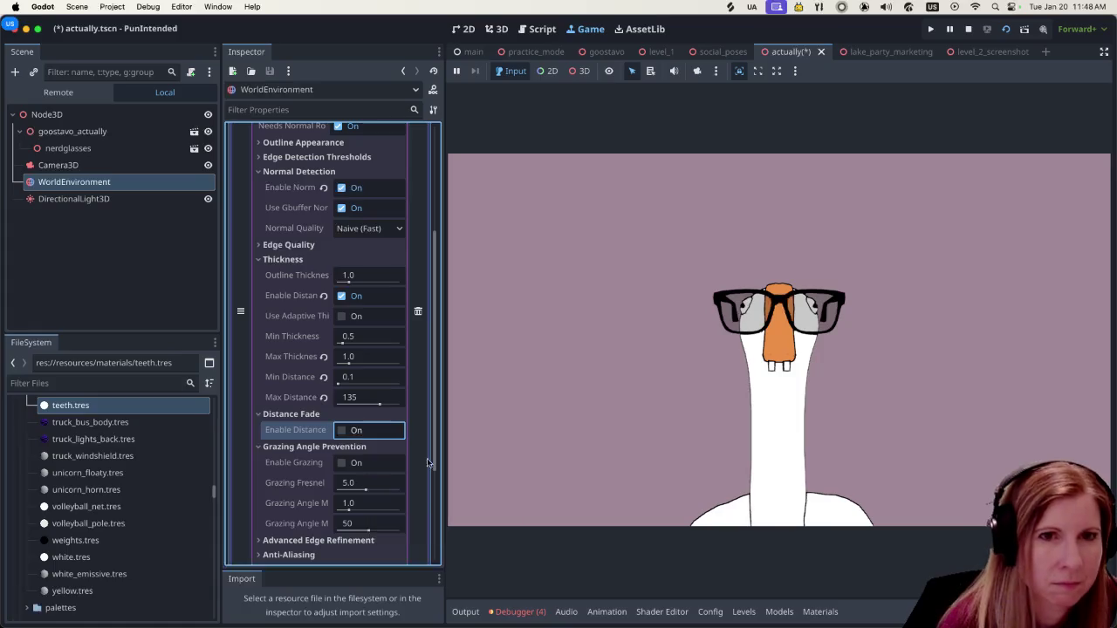
# Enable grazing angle prevention and raise Min Thickness from 0.5 to 0.6.
pyautogui.click(342, 464)
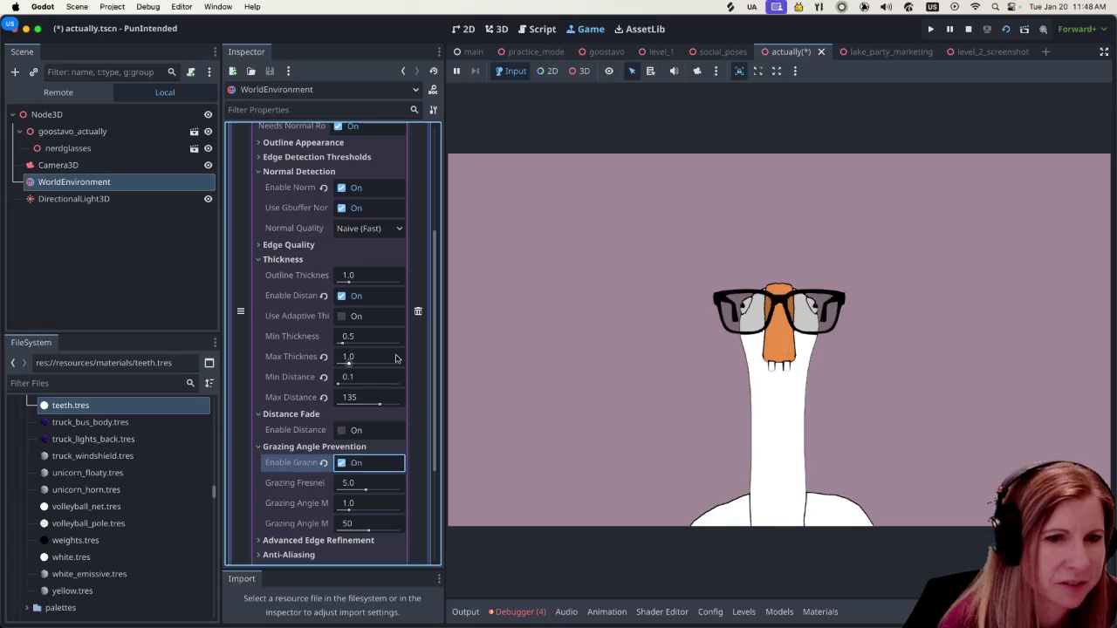
pyautogui.moveTo(383, 346)
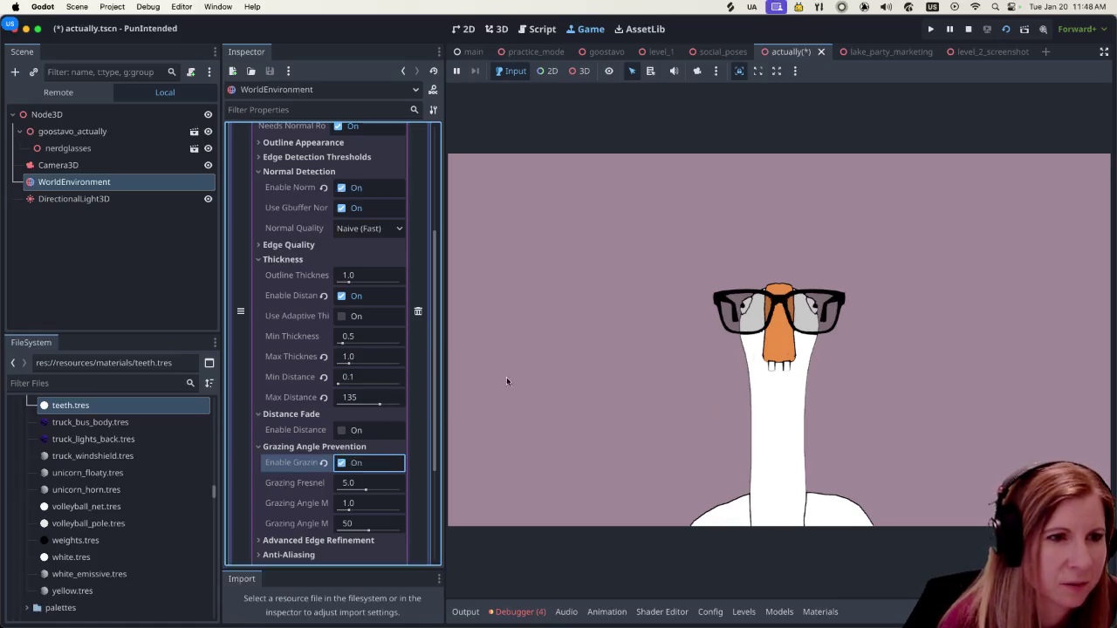
pyautogui.click(343, 344)
pyautogui.moveTo(346, 343); pyautogui.dragTo(344, 343)
pyautogui.write('0.6')
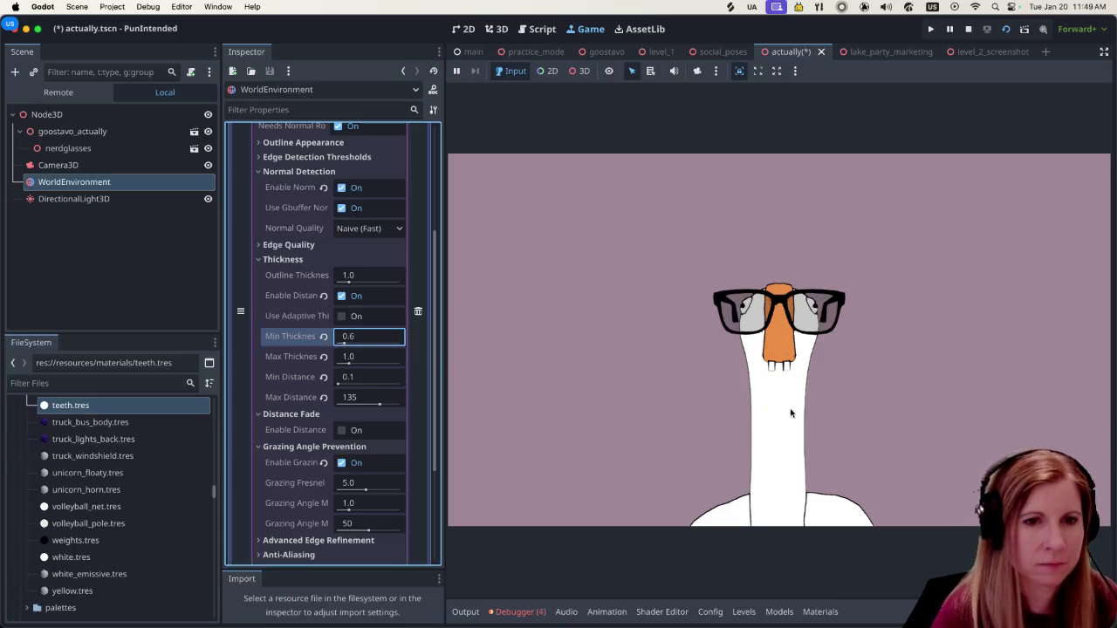
pyautogui.click(854, 421)
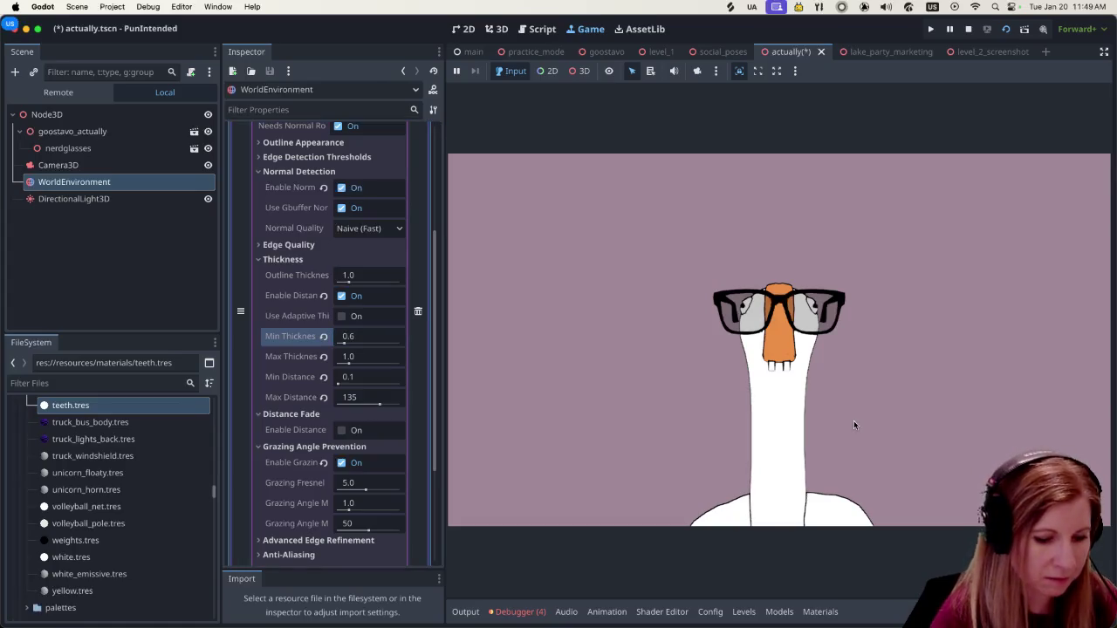
# Enable the free camera and fly around the goose with WASD to check its outlines.
pyautogui.press('space')
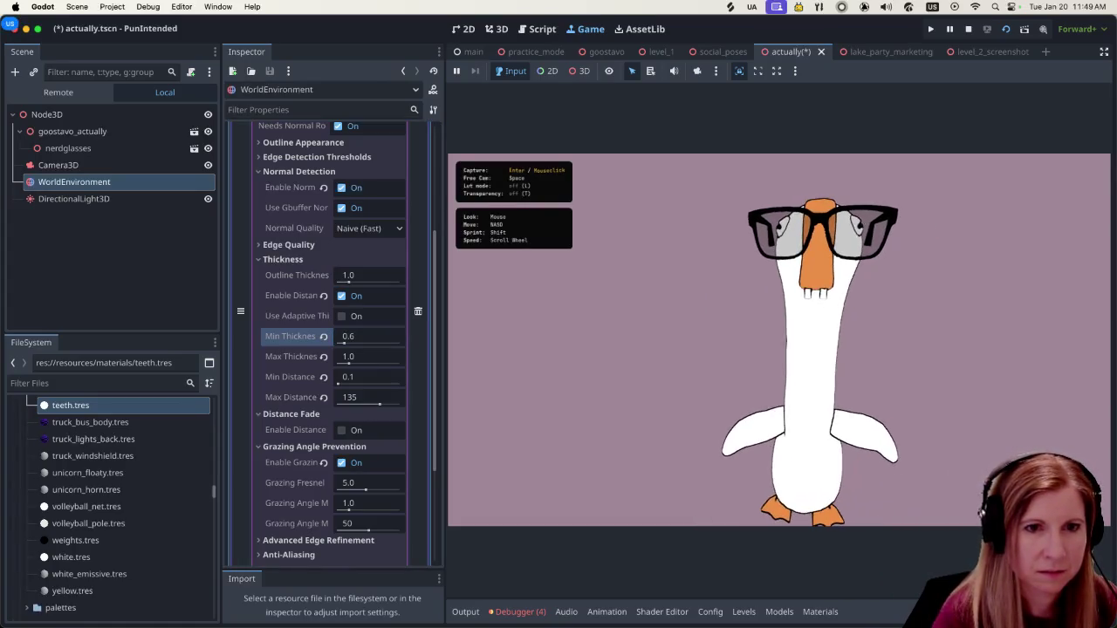
pyautogui.press('s')
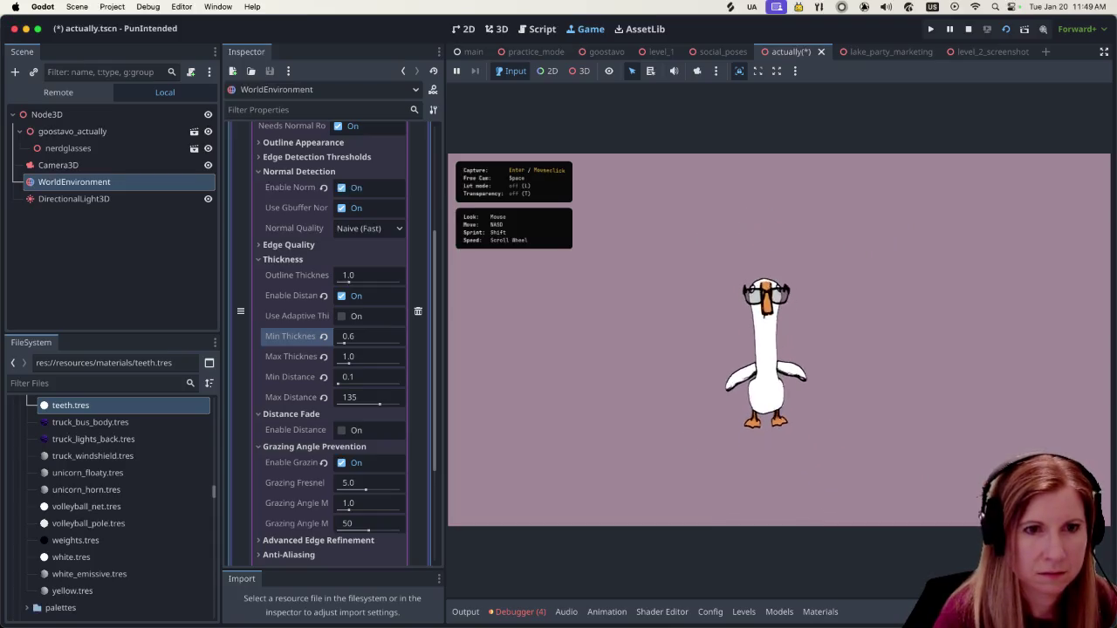
pyautogui.press('w')
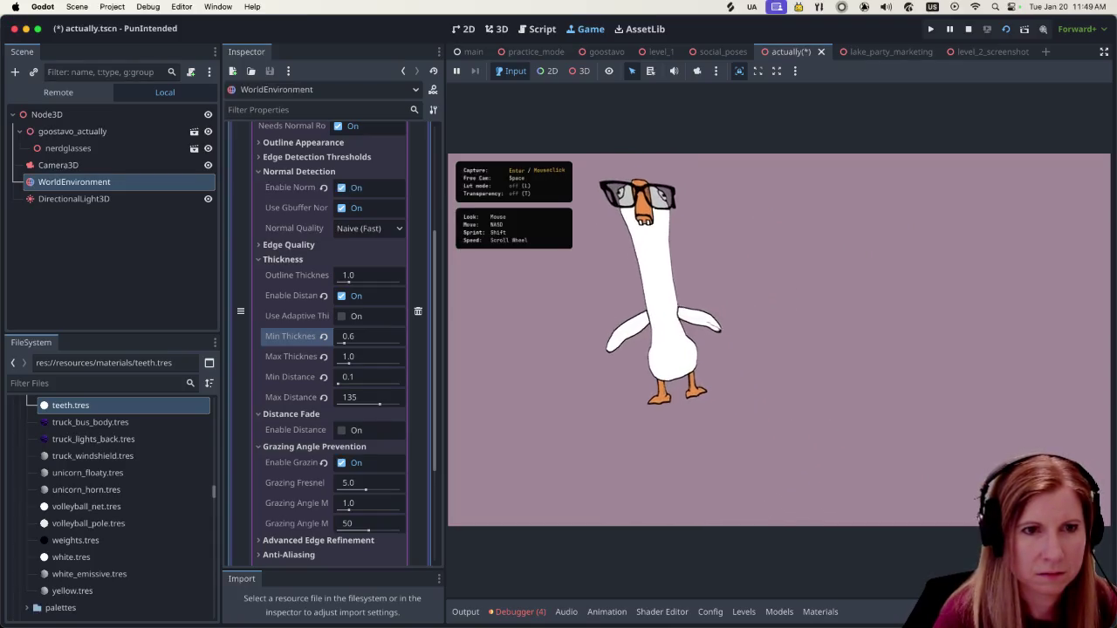
pyautogui.press('a')
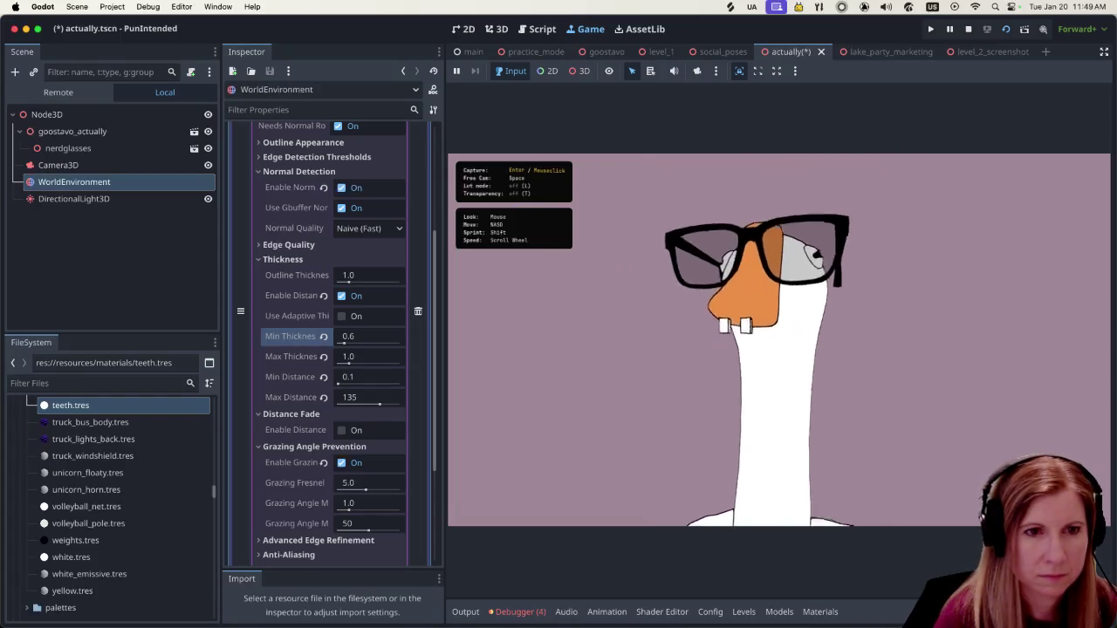
pyautogui.press('a')
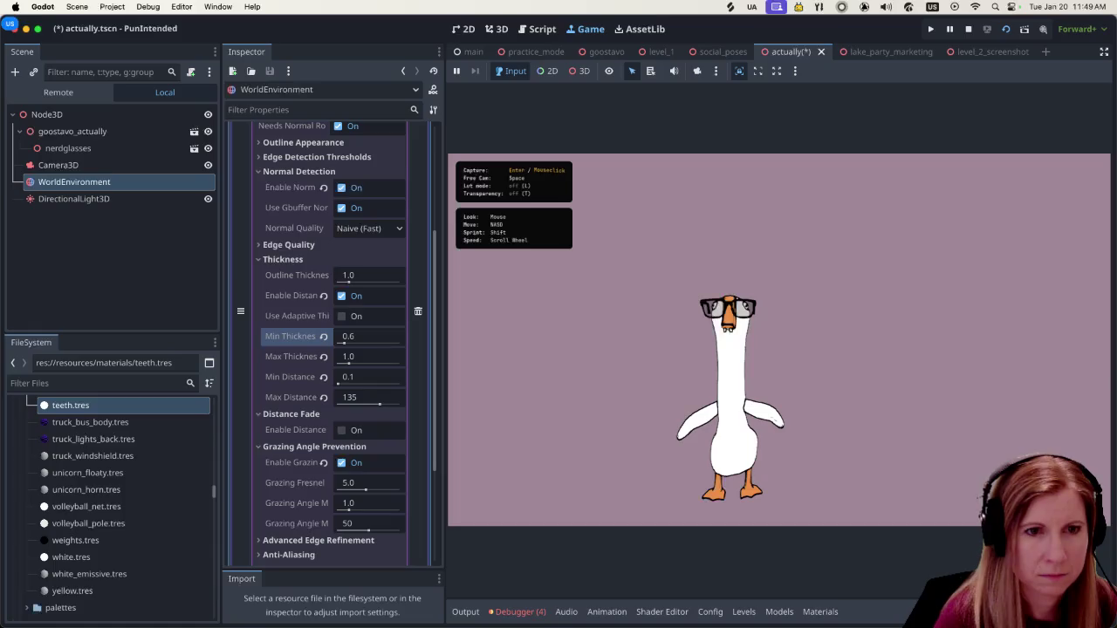
pyautogui.press('d')
pyautogui.press('s')
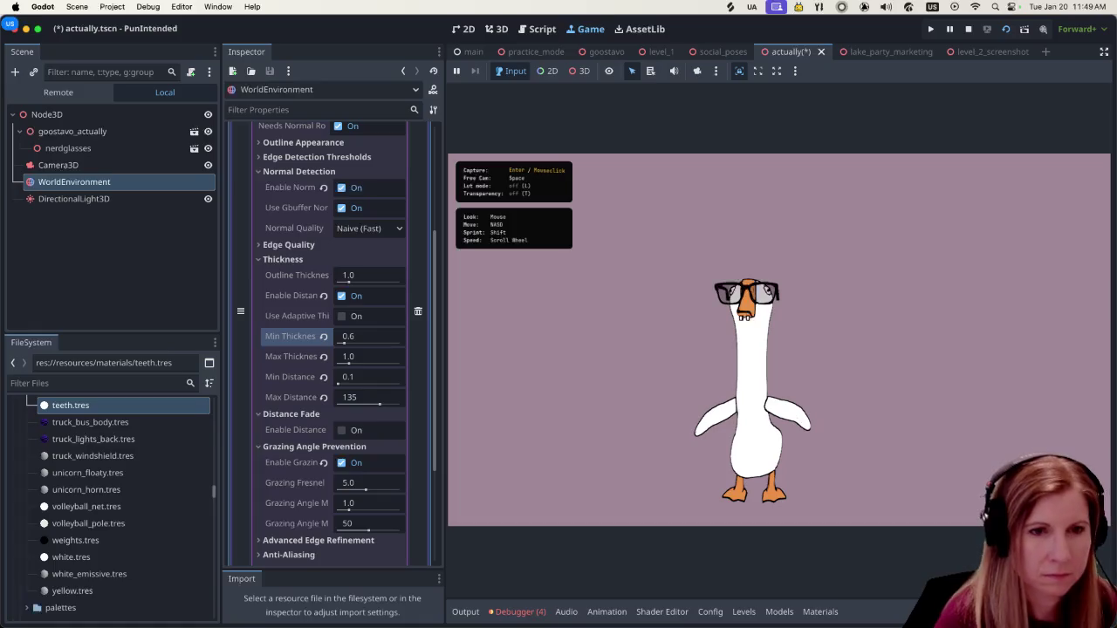
pyautogui.click(558, 319)
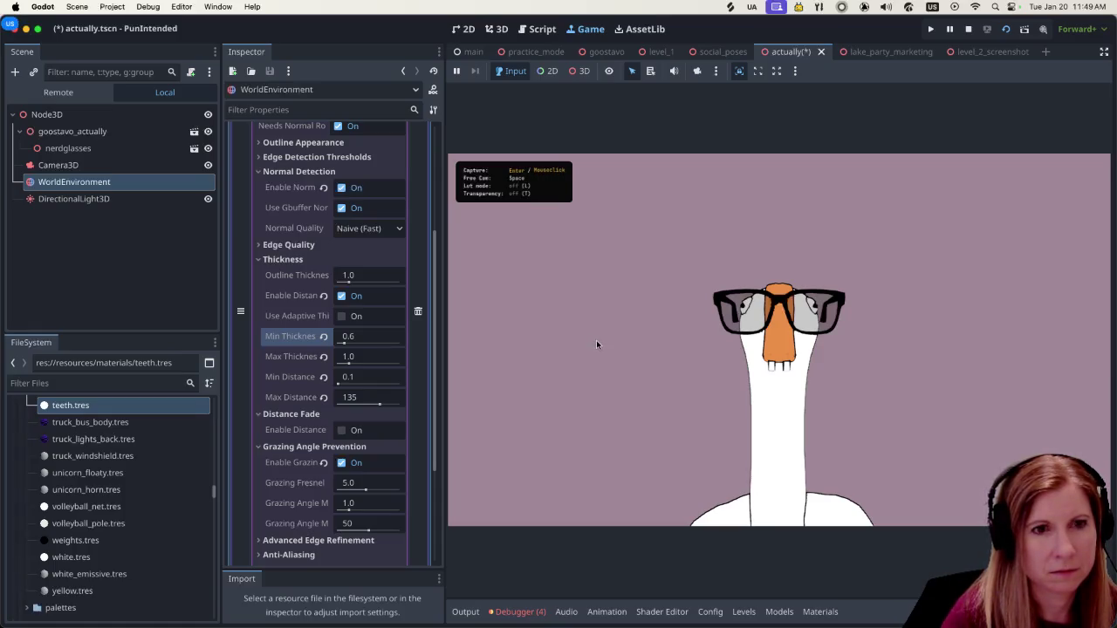
# Fly the free camera out to the whole goose and in to its head, then switch to Blender.
pyautogui.click(598, 323)
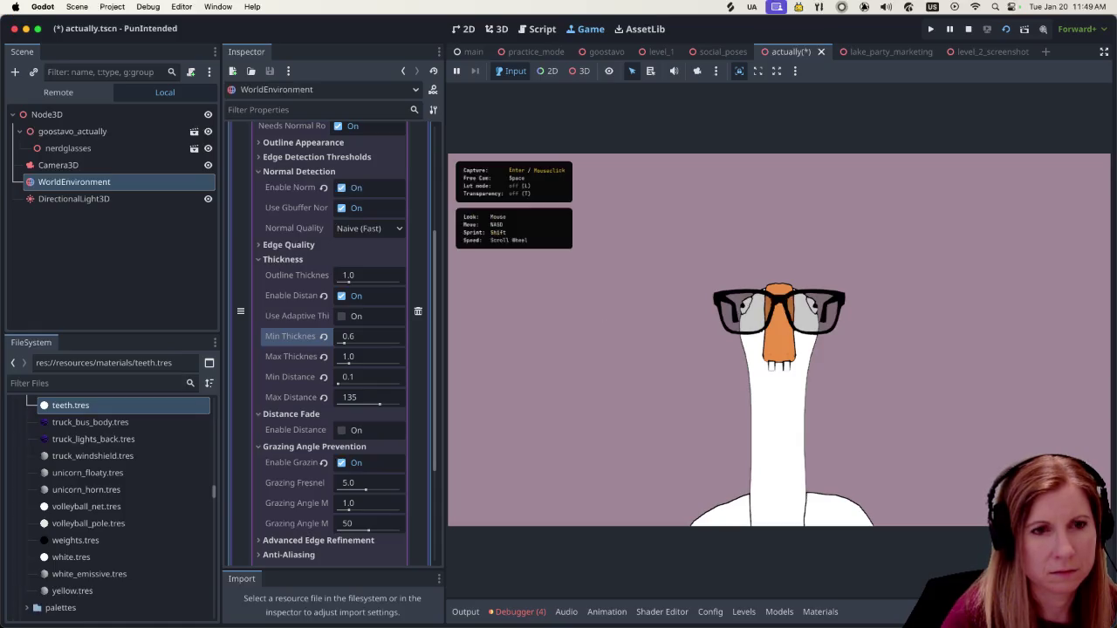
pyautogui.press('s')
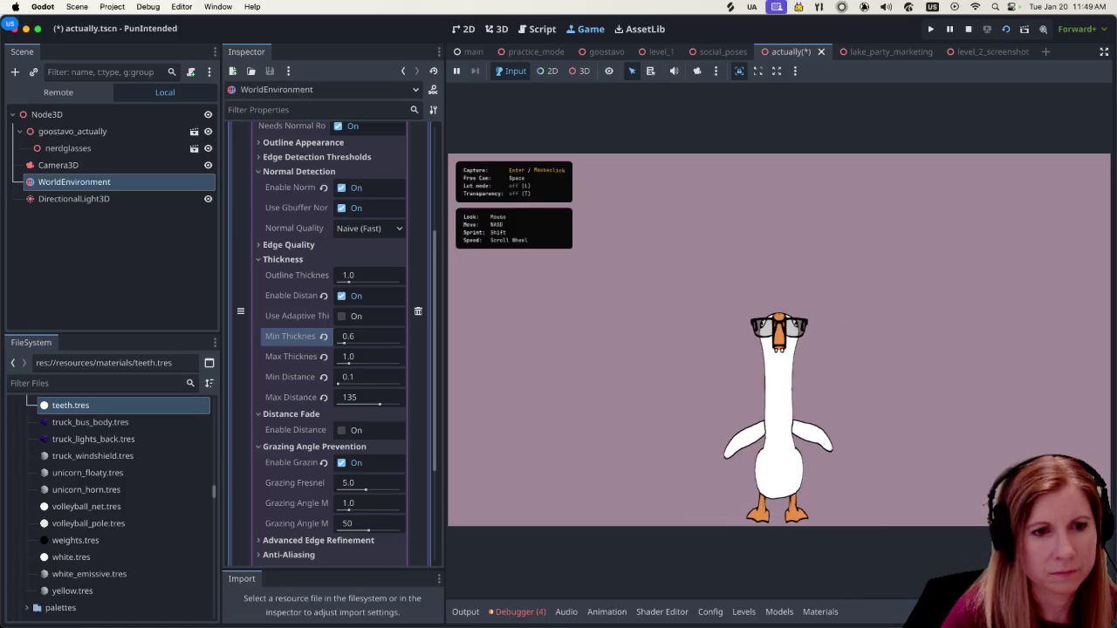
pyautogui.press('d')
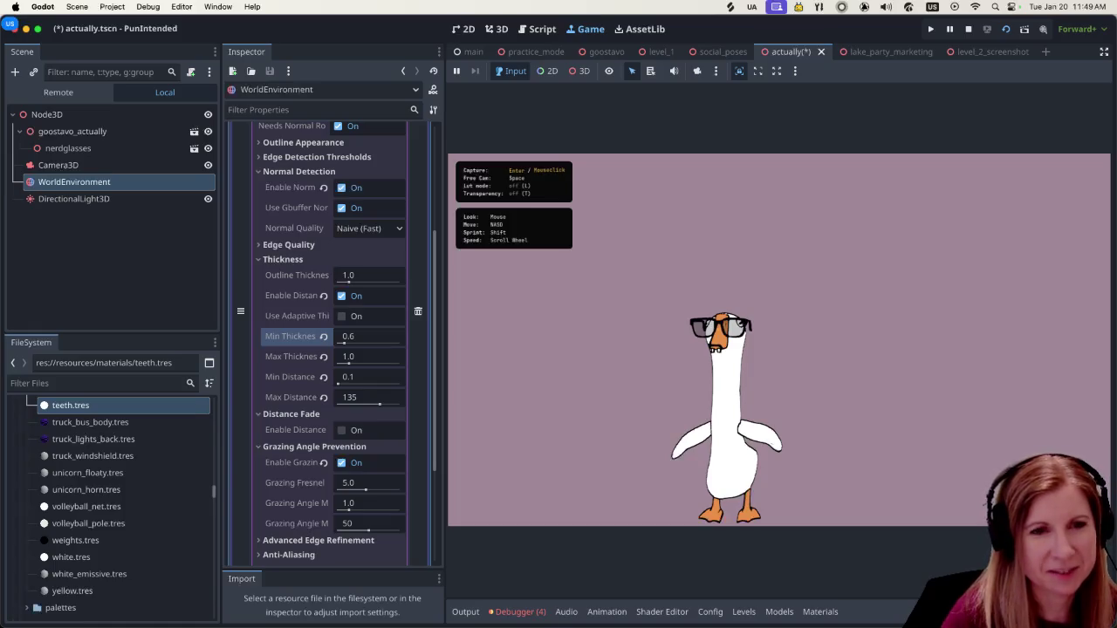
pyautogui.press('w')
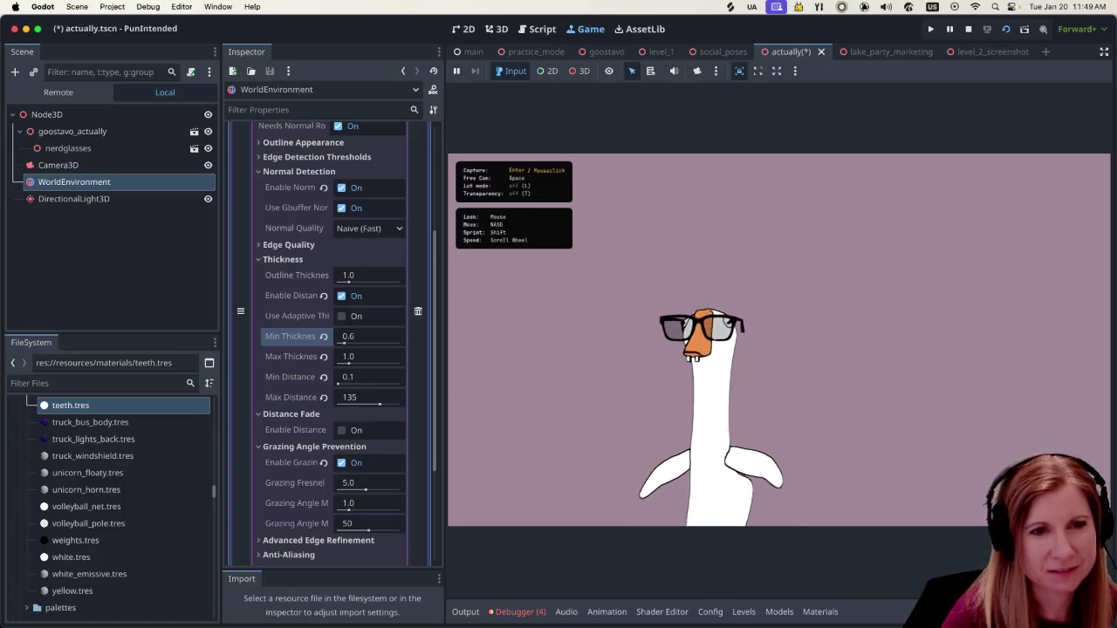
pyautogui.press('a')
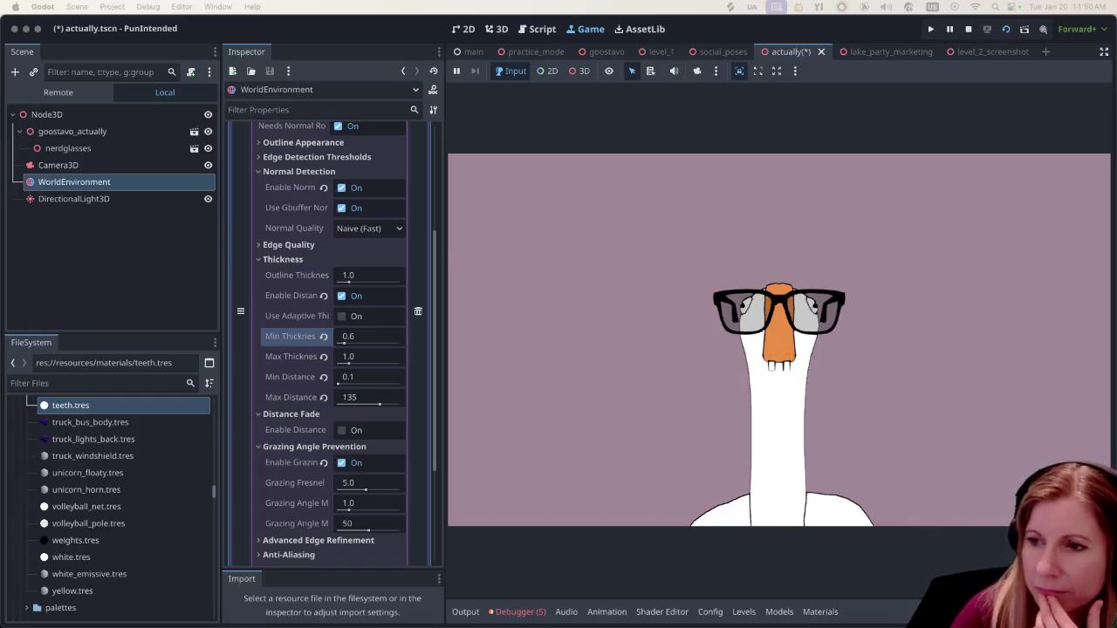
pyautogui.press('super+Tab')
# Select the goose's armature and put it in Pose Mode.
pyautogui.scroll(5, 468, 454)
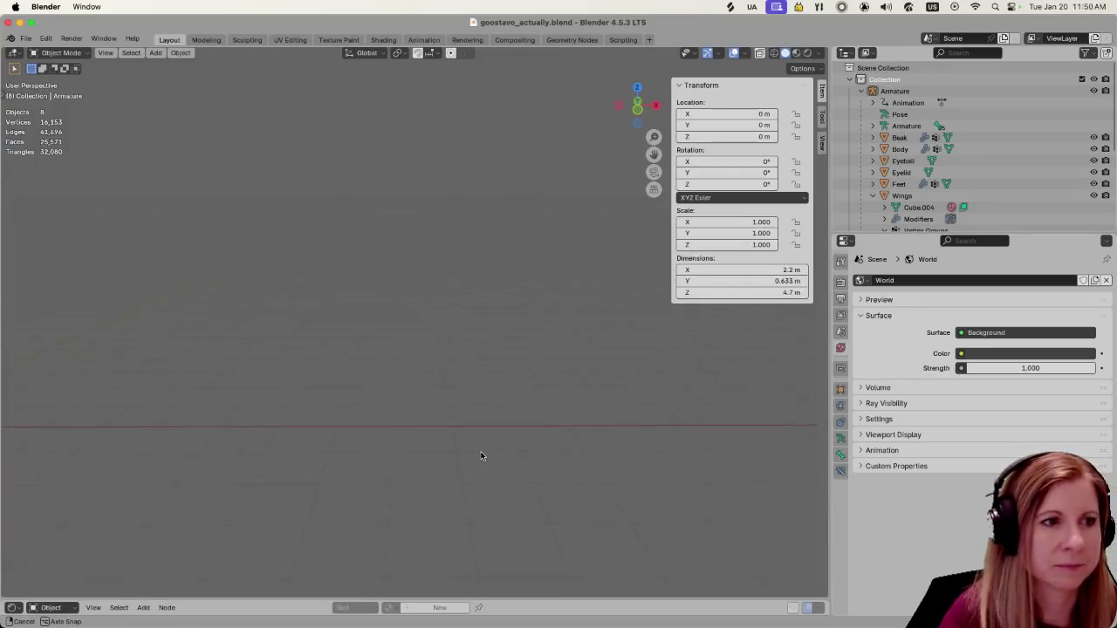
pyautogui.scroll(-5, 470, 448)
pyautogui.hscroll(-5, 471, 449)
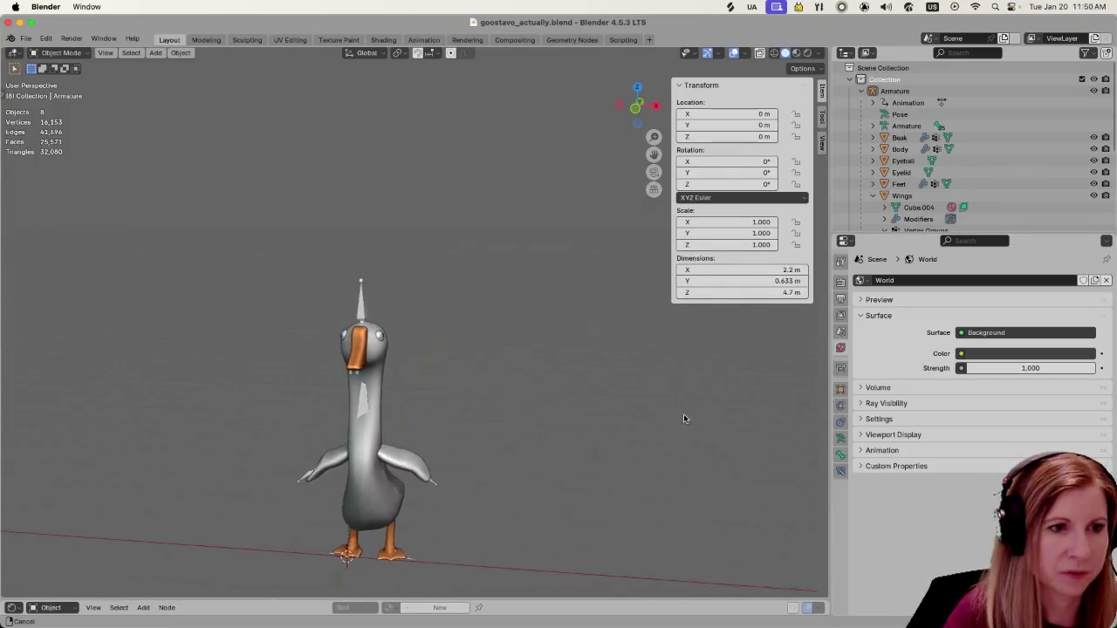
pyautogui.scroll(-5, 644, 466)
pyautogui.scroll(5, 634, 469)
pyautogui.scroll(3, 651, 432)
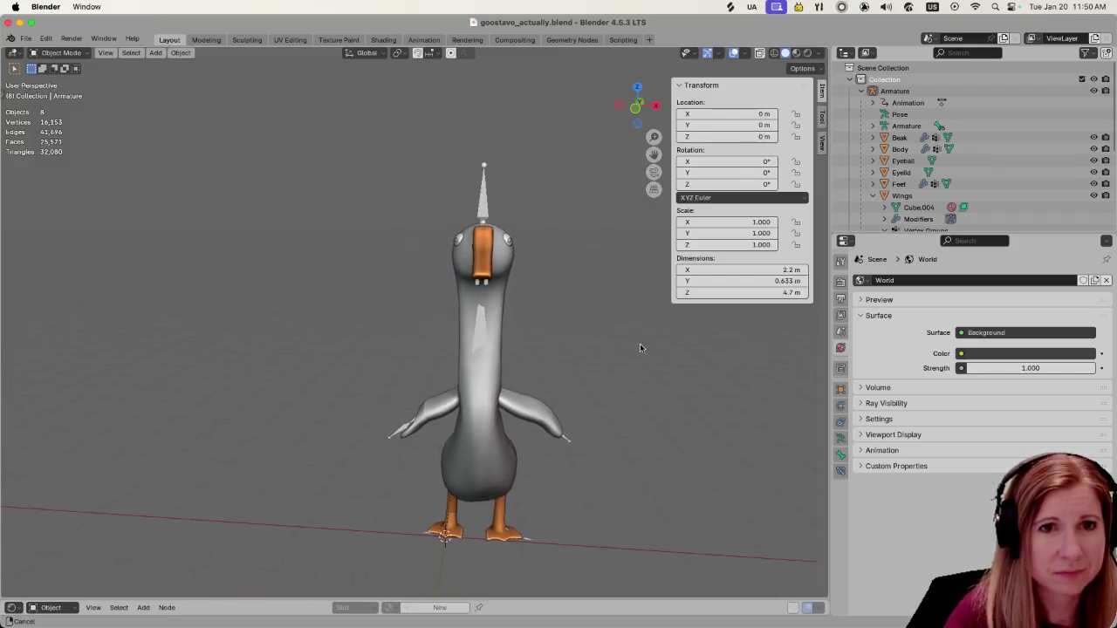
pyautogui.click(987, 91)
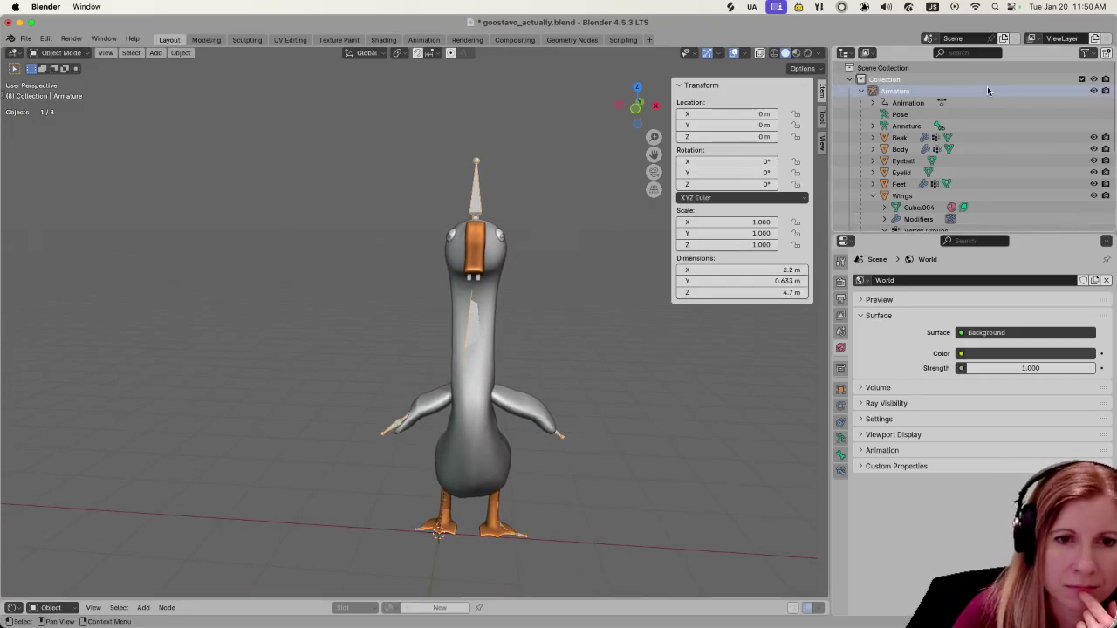
pyautogui.click(70, 54)
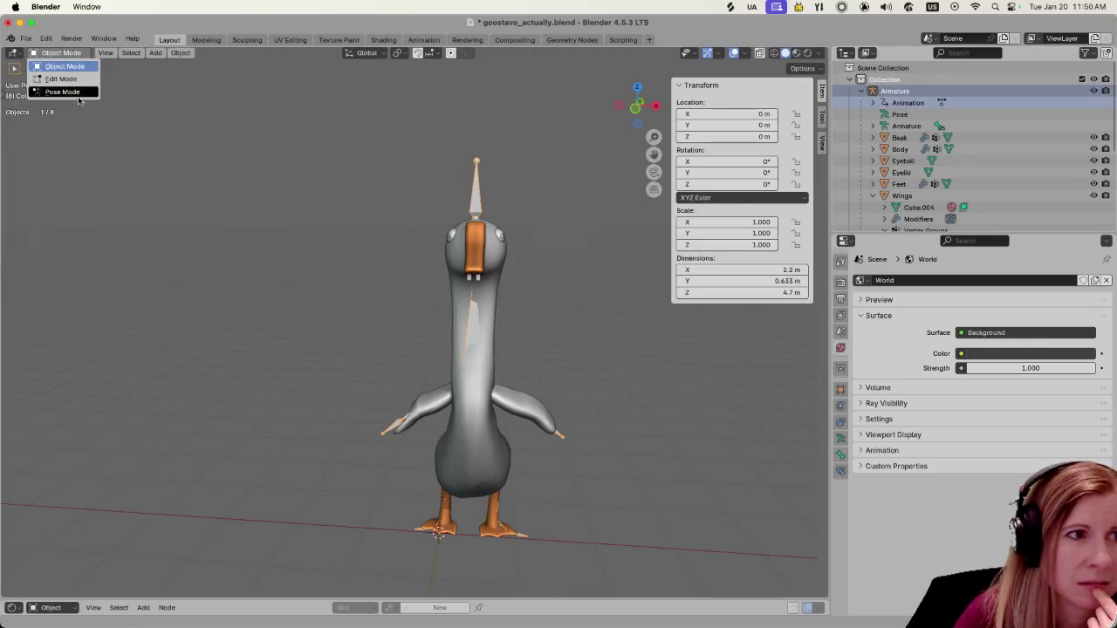
pyautogui.click(63, 92)
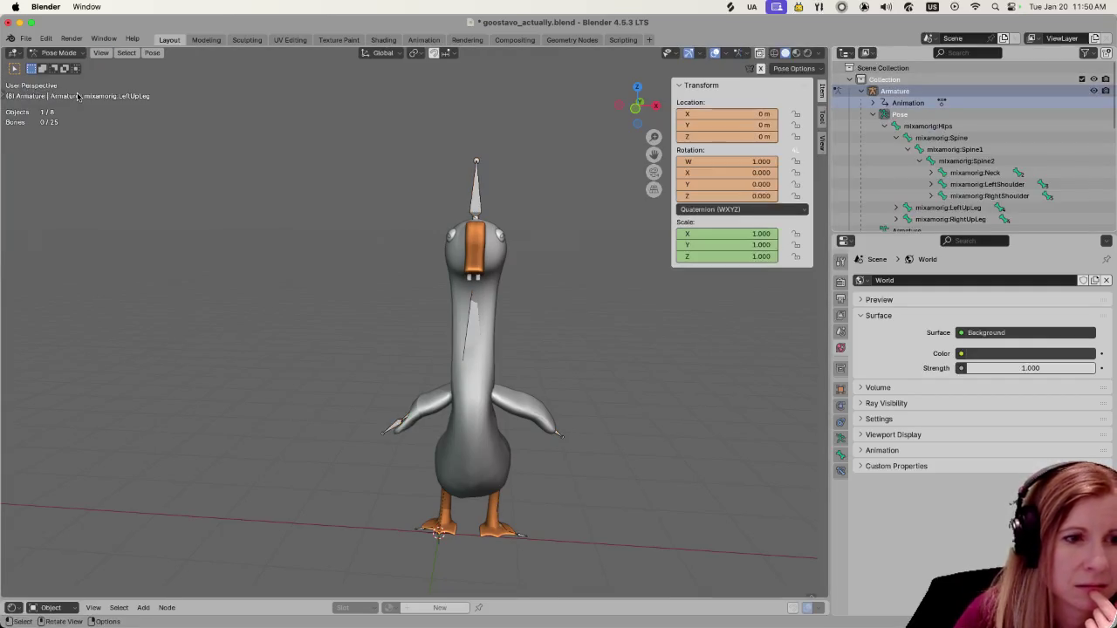
# Browse the armature's Constraints, Physics and Data properties tabs.
pyautogui.click(841, 421)
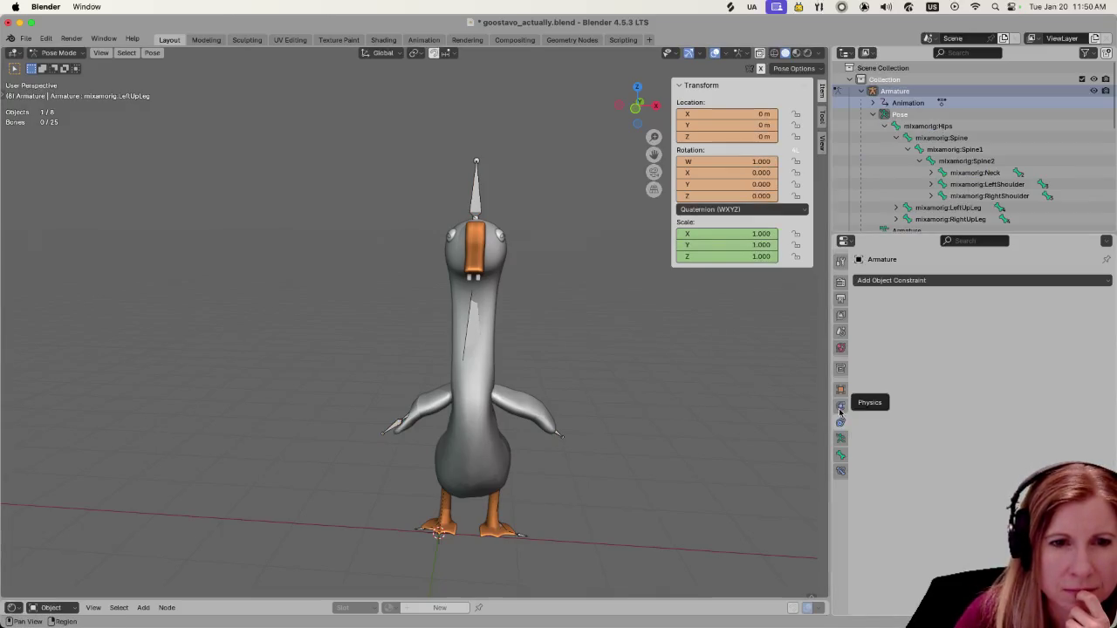
pyautogui.click(841, 438)
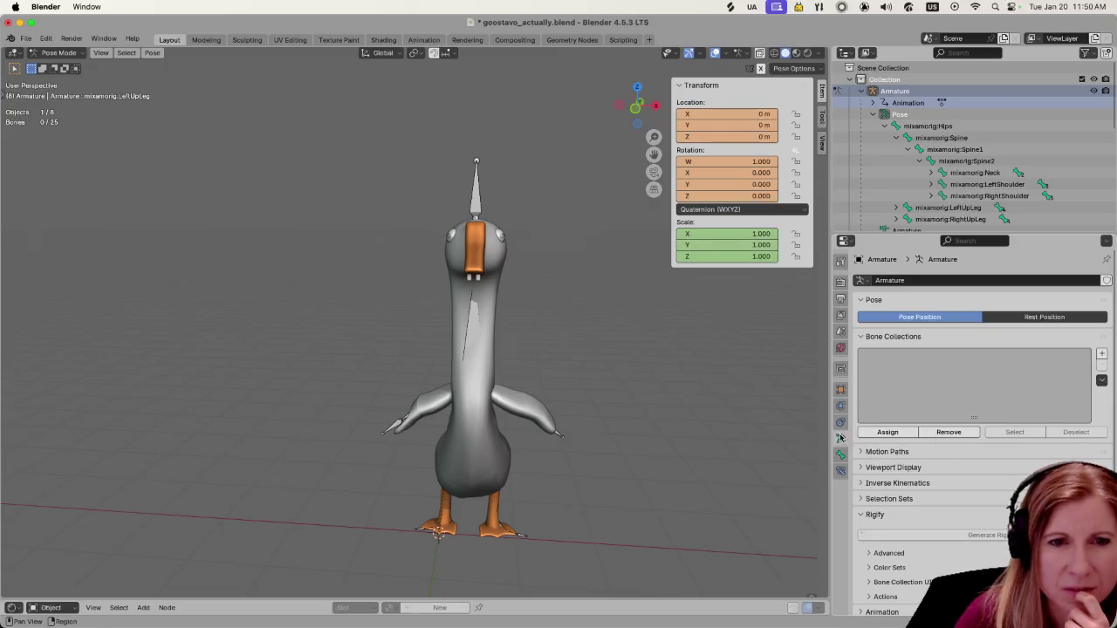
pyautogui.click(840, 421)
pyautogui.click(840, 406)
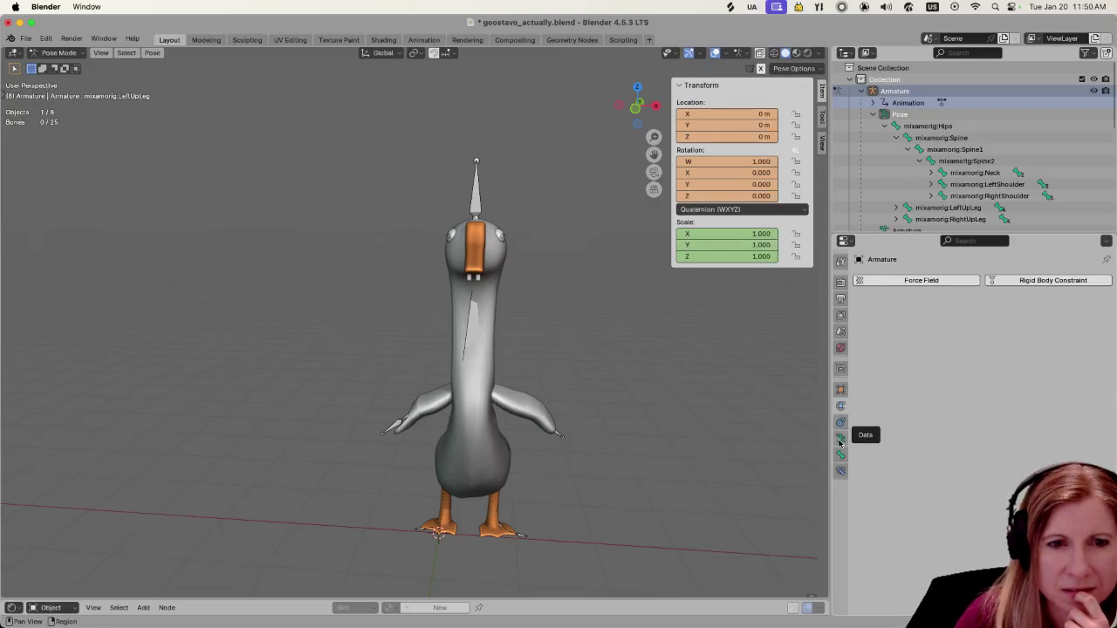
pyautogui.click(841, 441)
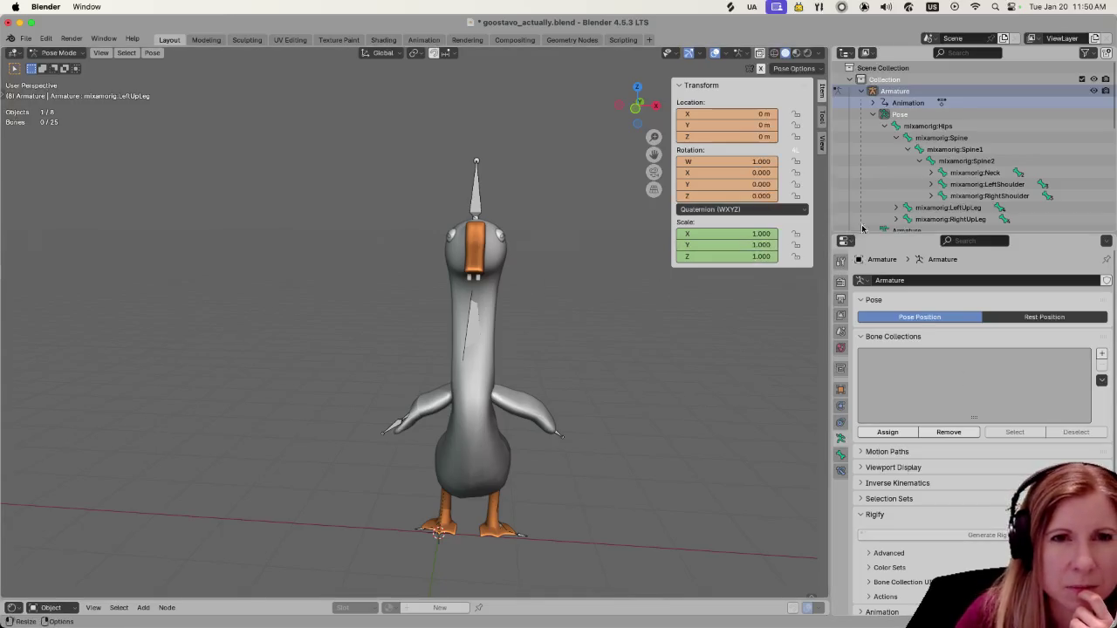
# Return to Object Mode, recheck the Constraints and Physics tabs, and select the Wings object.
pyautogui.click(60, 52)
pyautogui.click(52, 67)
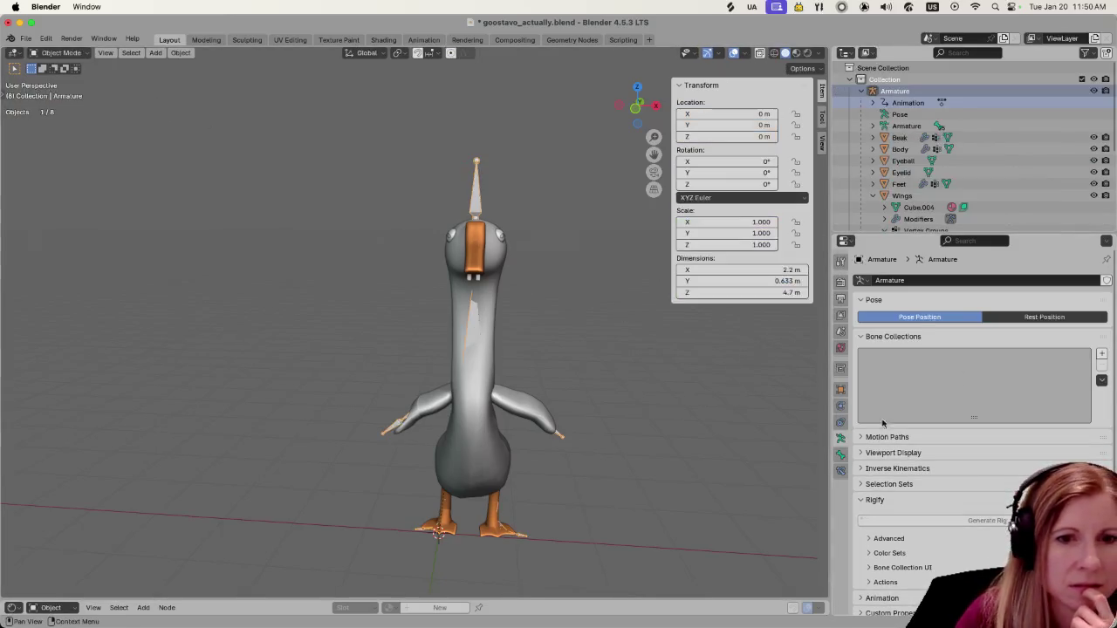
pyautogui.click(842, 423)
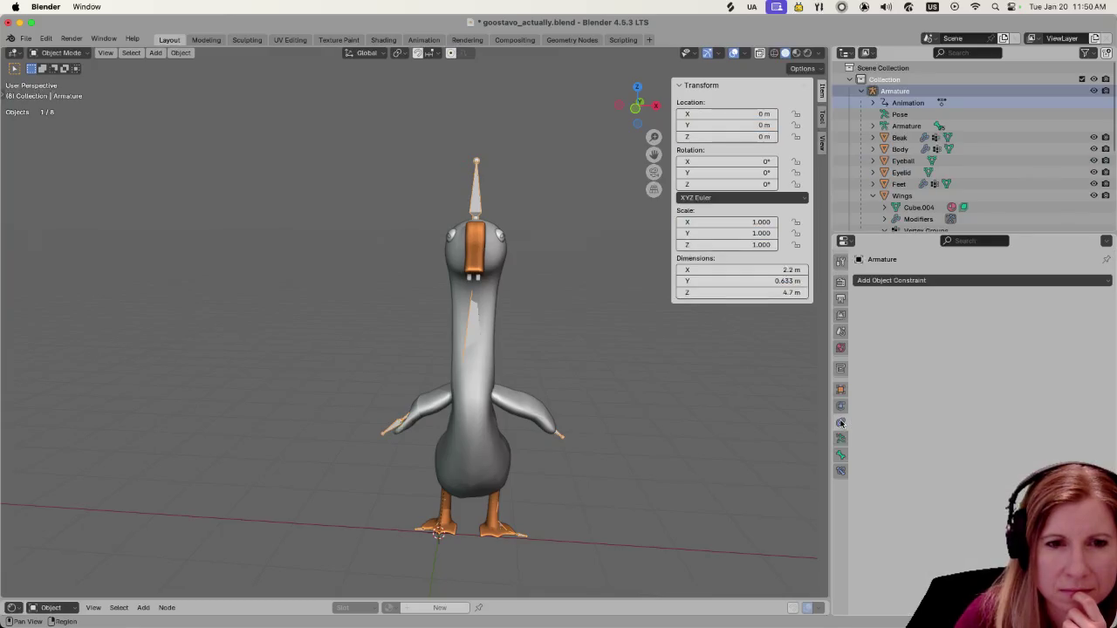
pyautogui.click(840, 405)
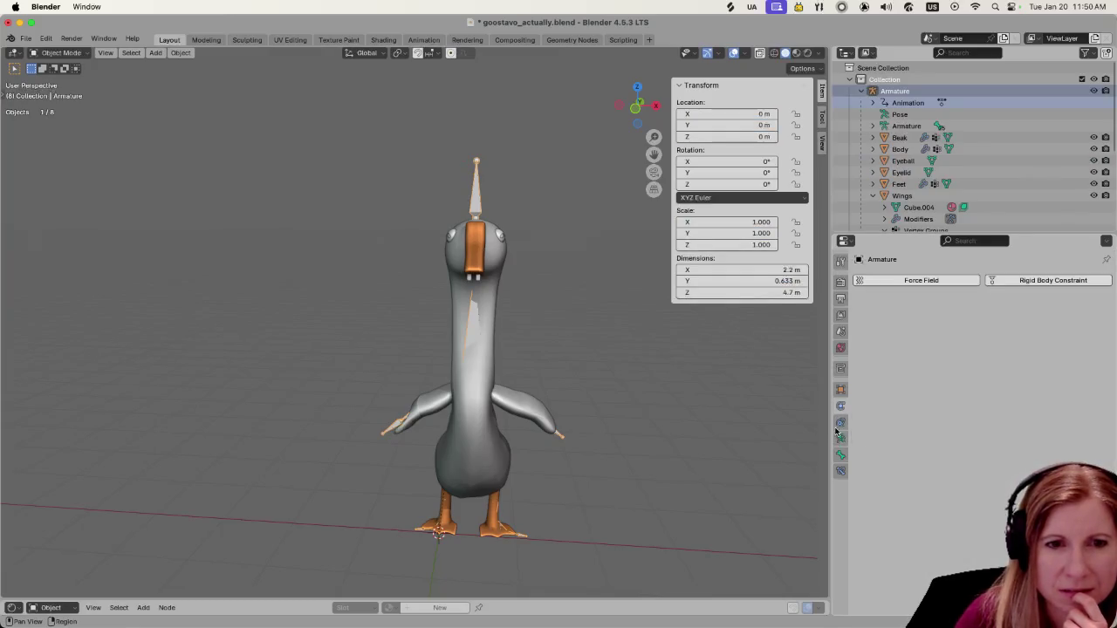
pyautogui.click(840, 438)
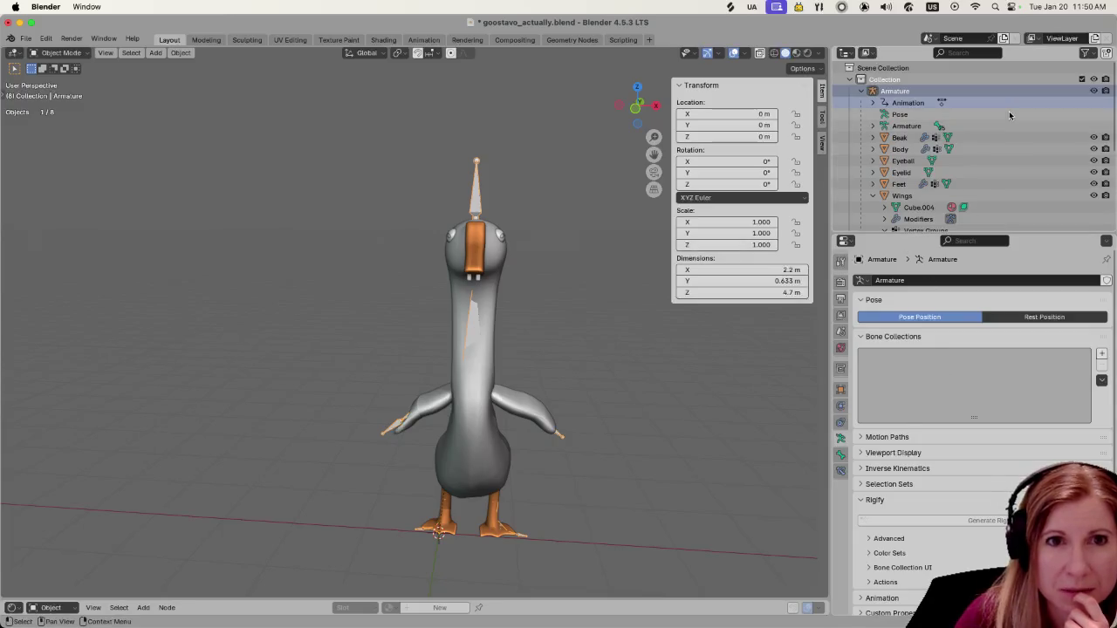
pyautogui.click(900, 196)
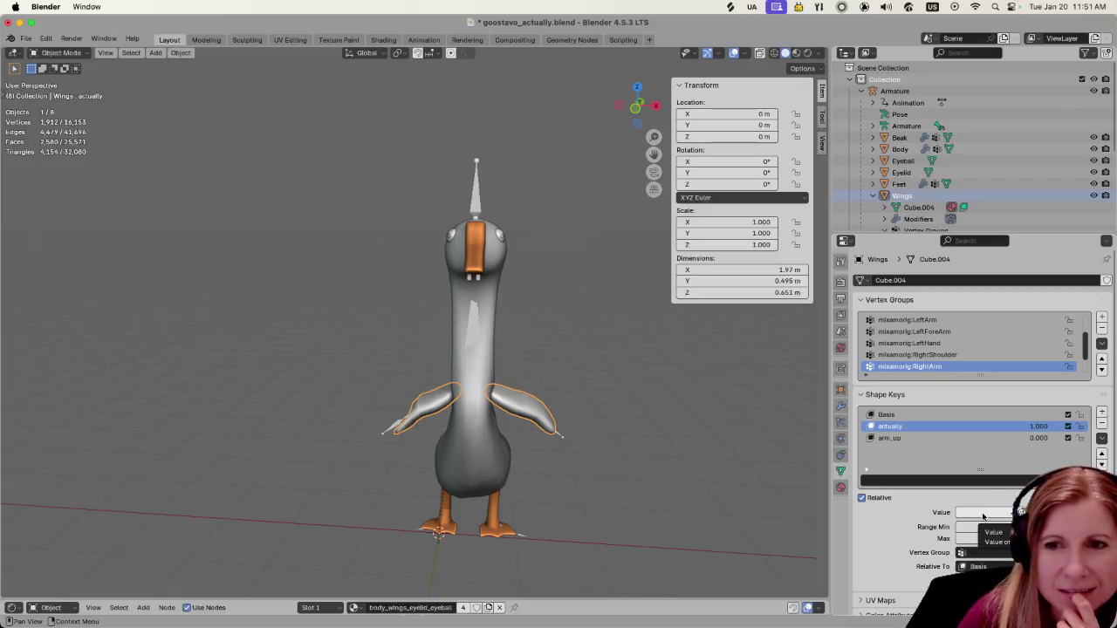
# Drag the Wings' 'actually' shape key value from 1.000 down to 0.000.
pyautogui.moveTo(991, 513); pyautogui.dragTo(942, 528)
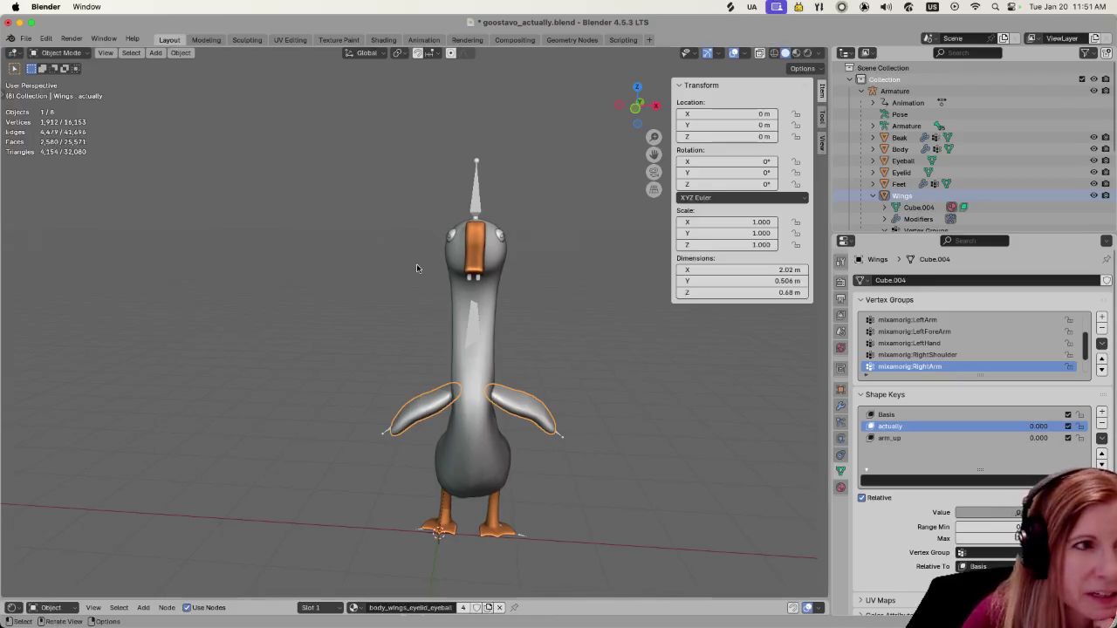
pyautogui.click(66, 54)
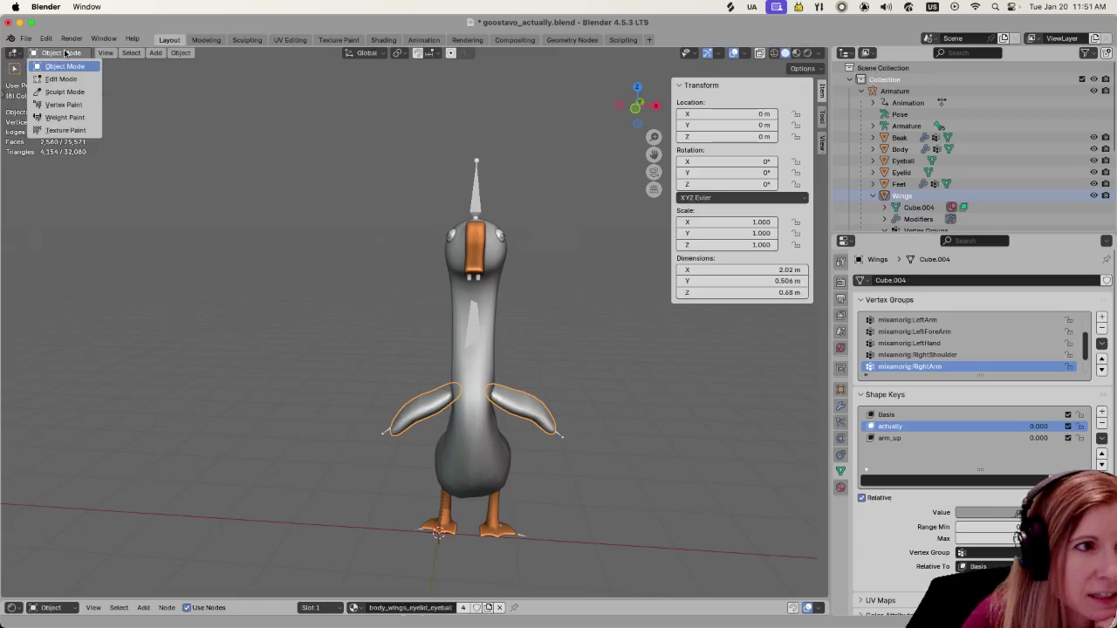
pyautogui.click(65, 53)
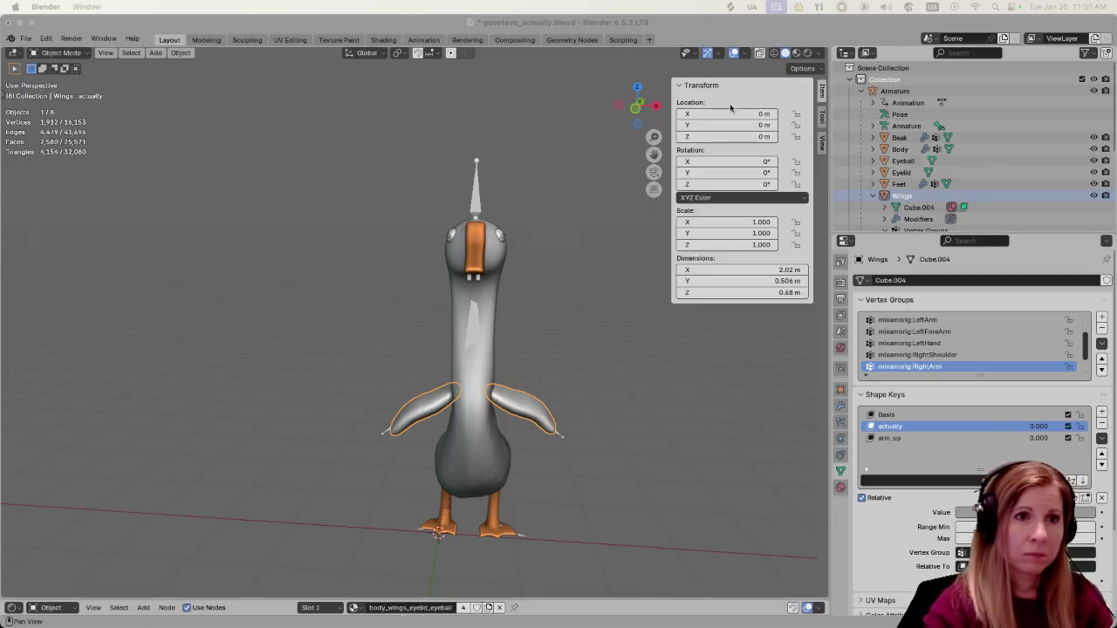
pyautogui.click(795, 26)
# Switch back to Godot and run the project to reach the Rhythm and Goose menu.
pyautogui.moveTo(817, 622)
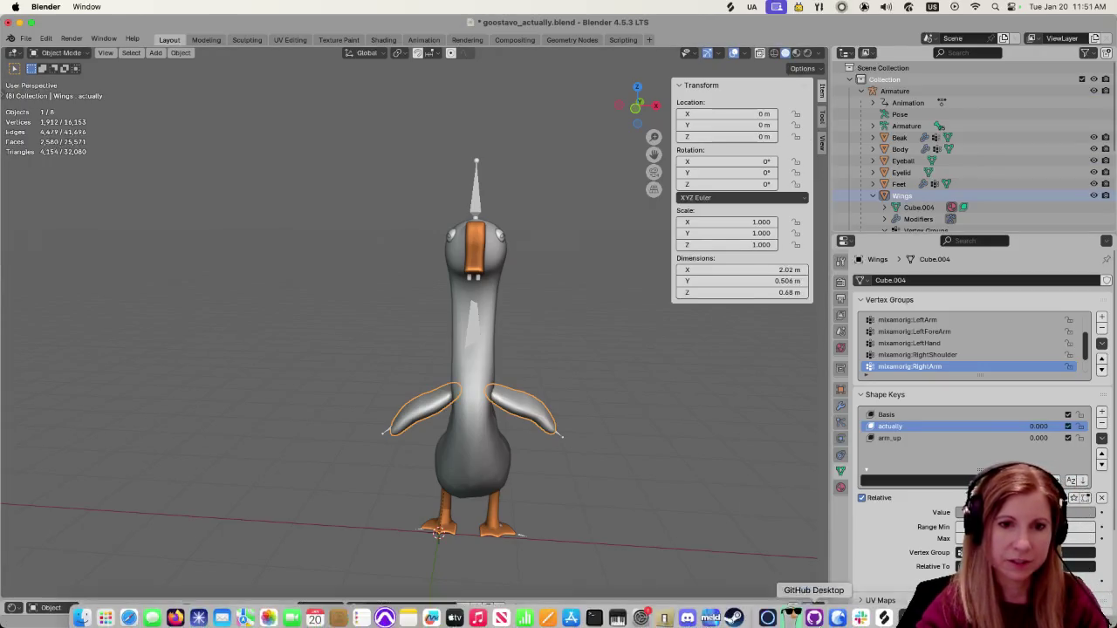
pyautogui.click(837, 610)
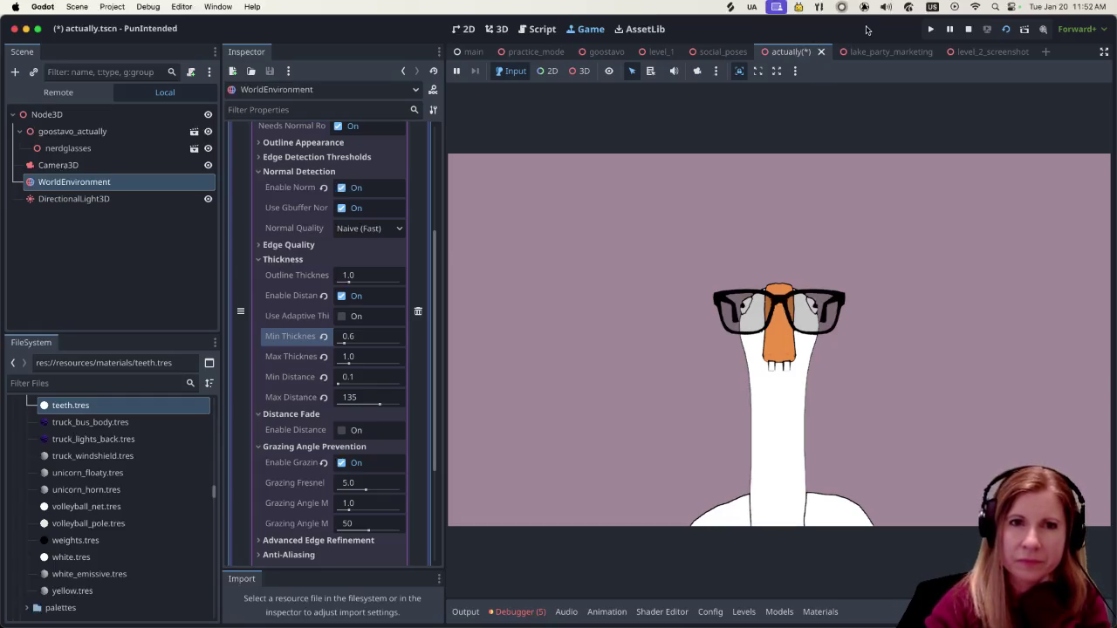
pyautogui.click(930, 29)
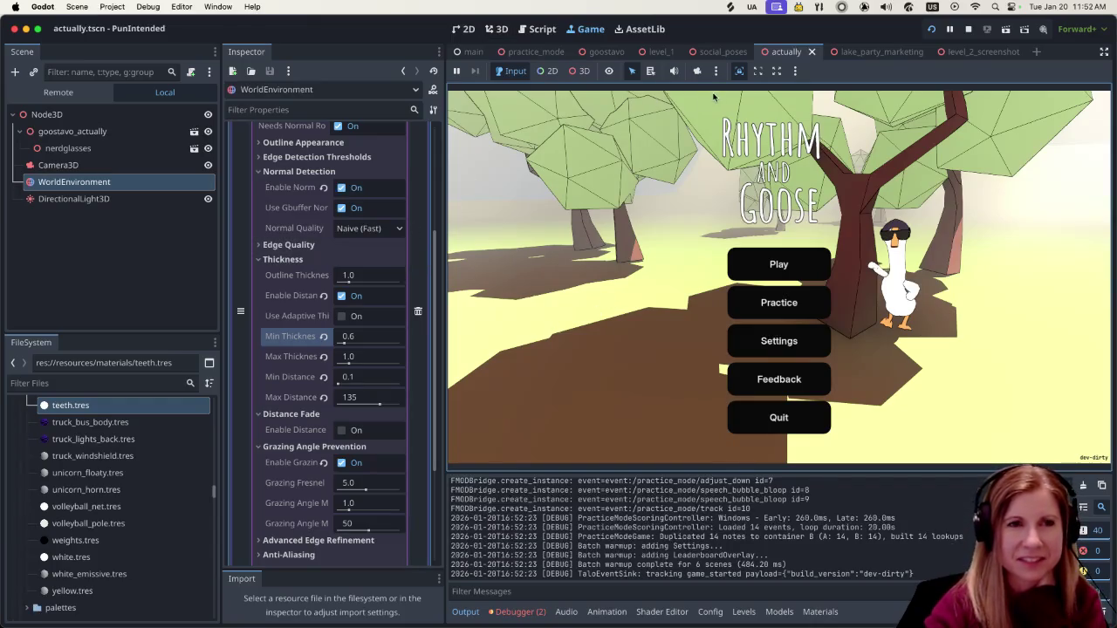
# Stop the game, relaunch it to check the embed options, then stop it in the 3D view.
pyautogui.click(968, 29)
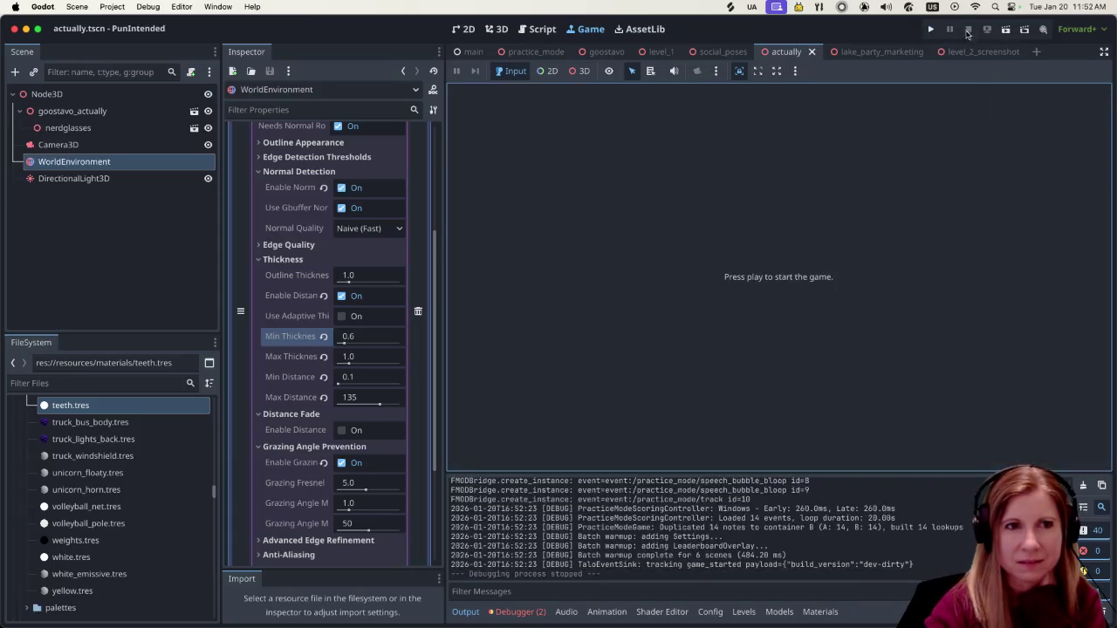
pyautogui.click(499, 29)
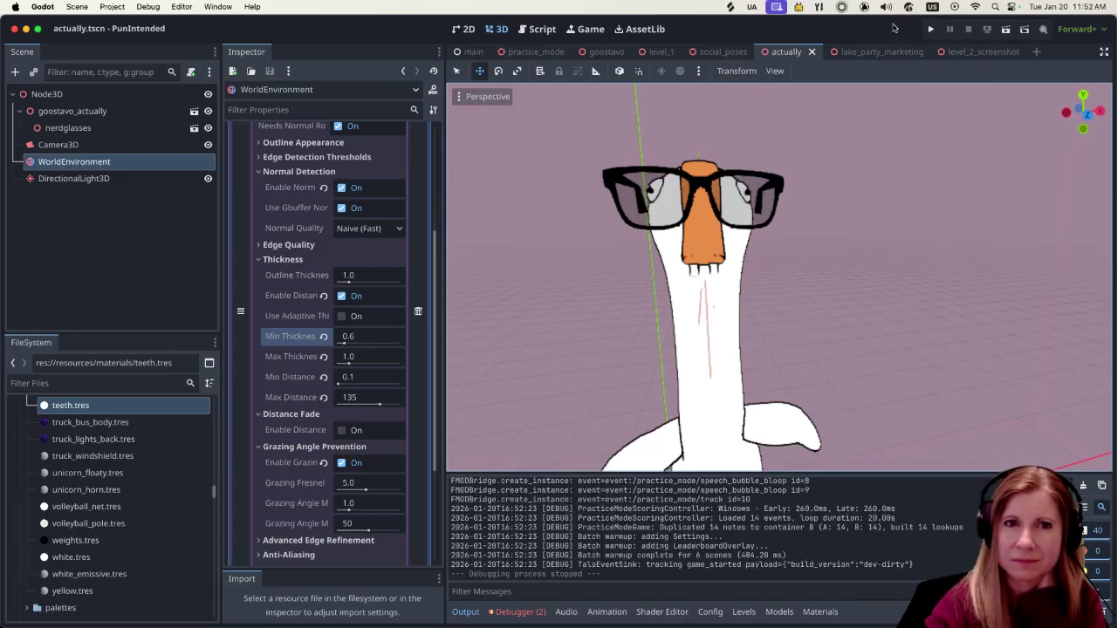
pyautogui.click(931, 29)
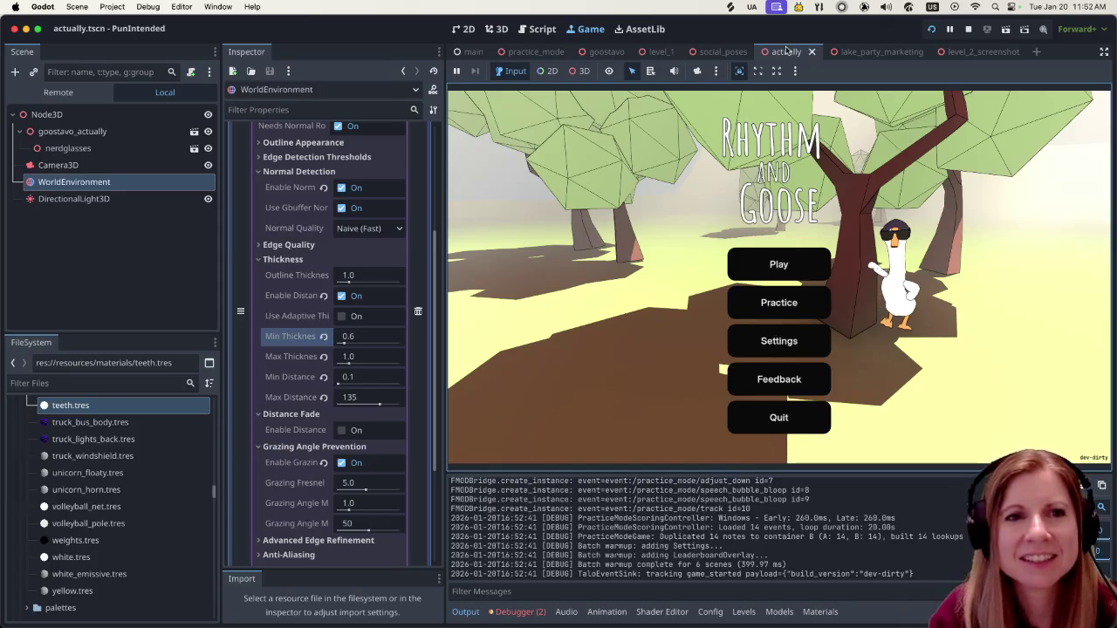
pyautogui.click(798, 71)
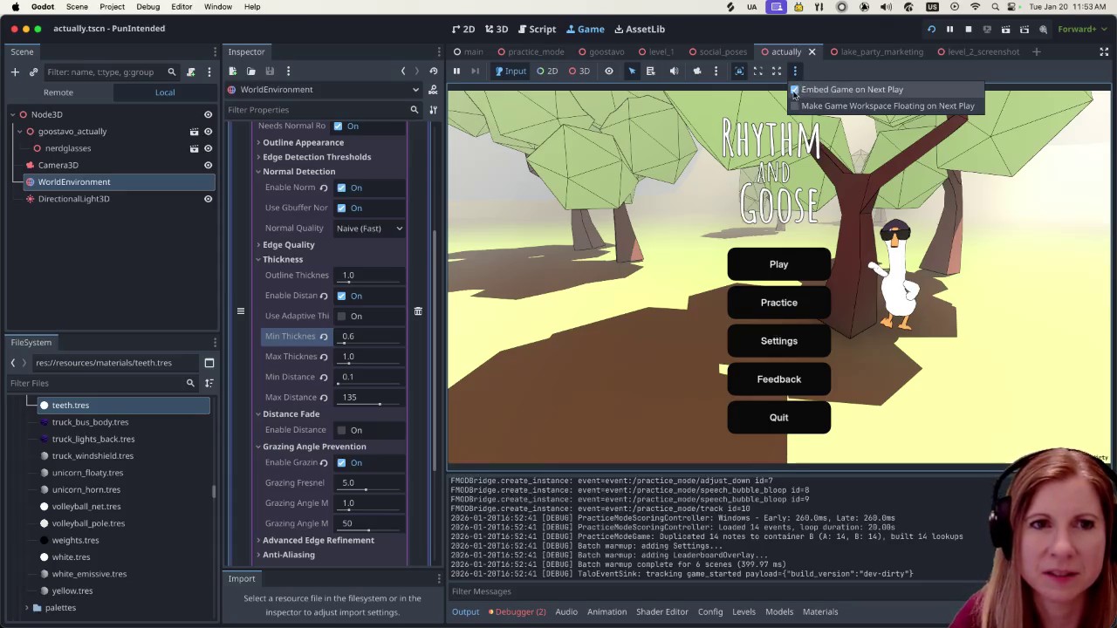
pyautogui.click(854, 72)
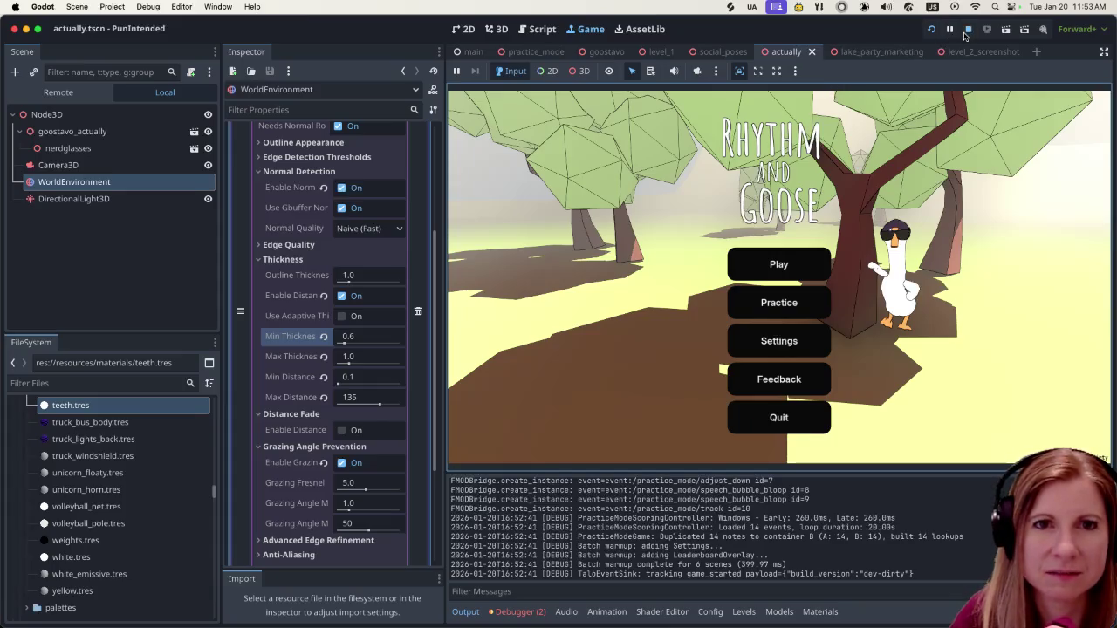
pyautogui.press('super+period')
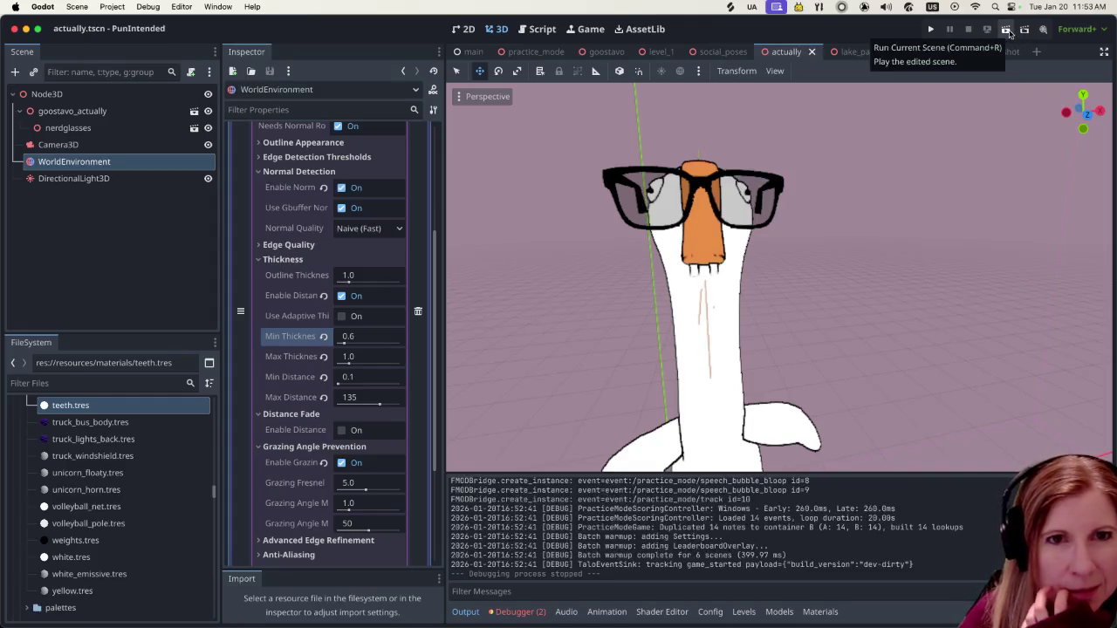
# Run the PunIntended scene and focus the game window showing the Rhythm and Goose menu.
pyautogui.click(1008, 32)
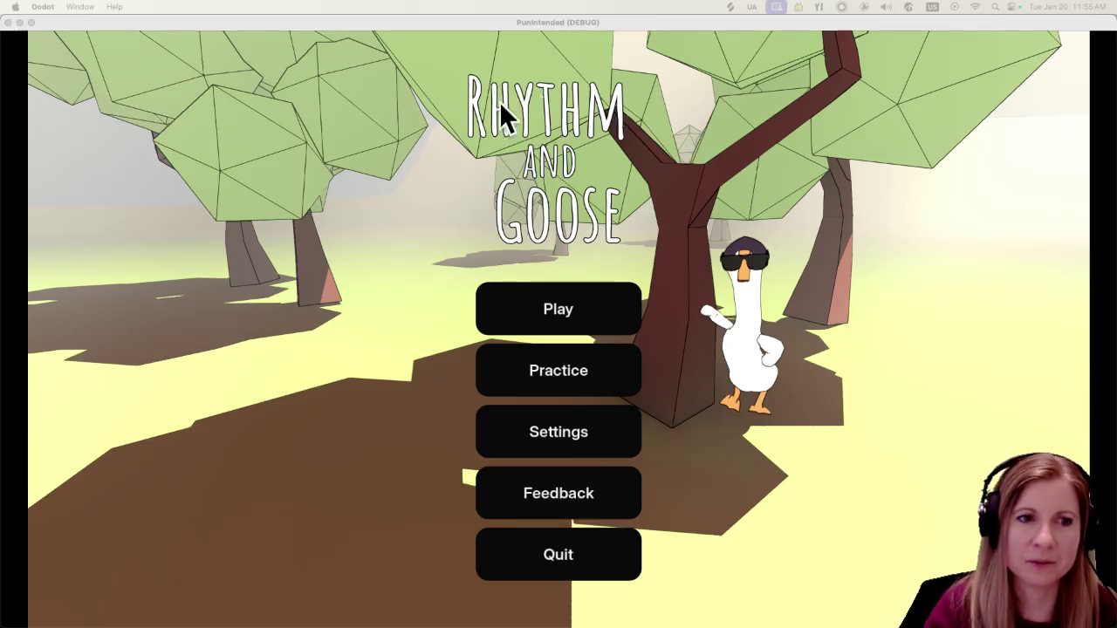
pyautogui.click(545, 313)
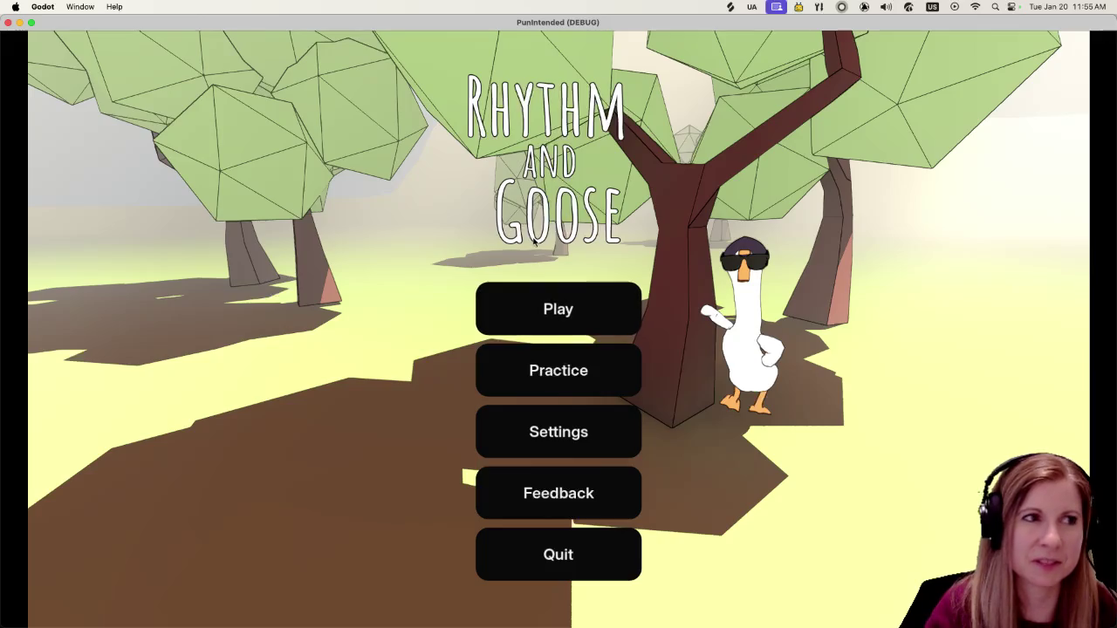
# Choose Play on the Rhythm and Goose main menu to reach the level-select screen.
pyautogui.click(573, 310)
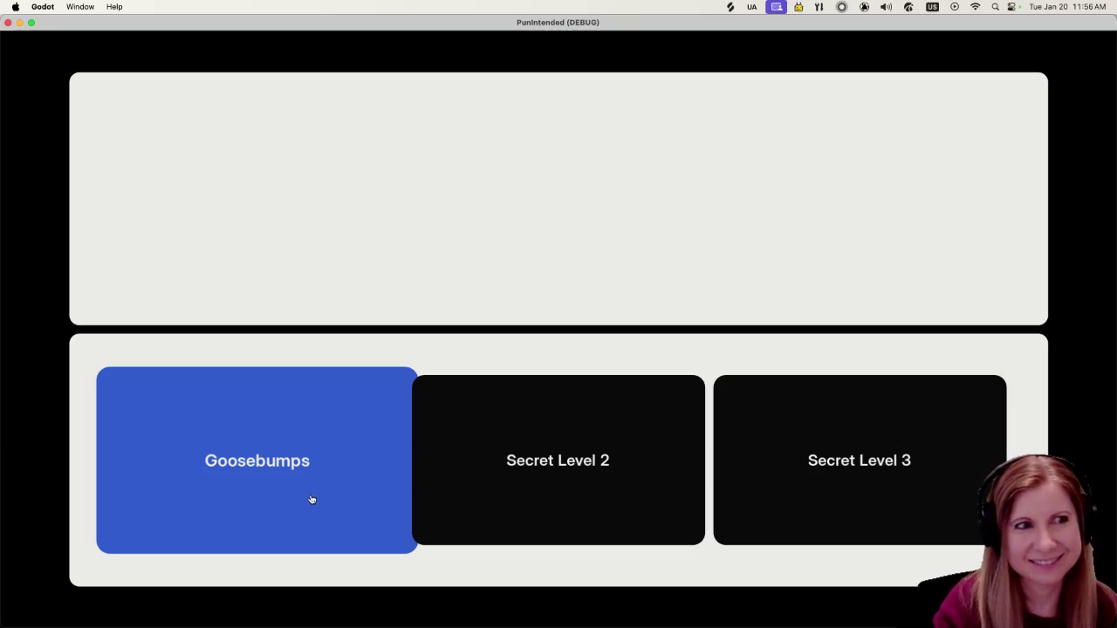
# Start the Goosebumps level and play it through to the results screen.
pyautogui.click(311, 498)
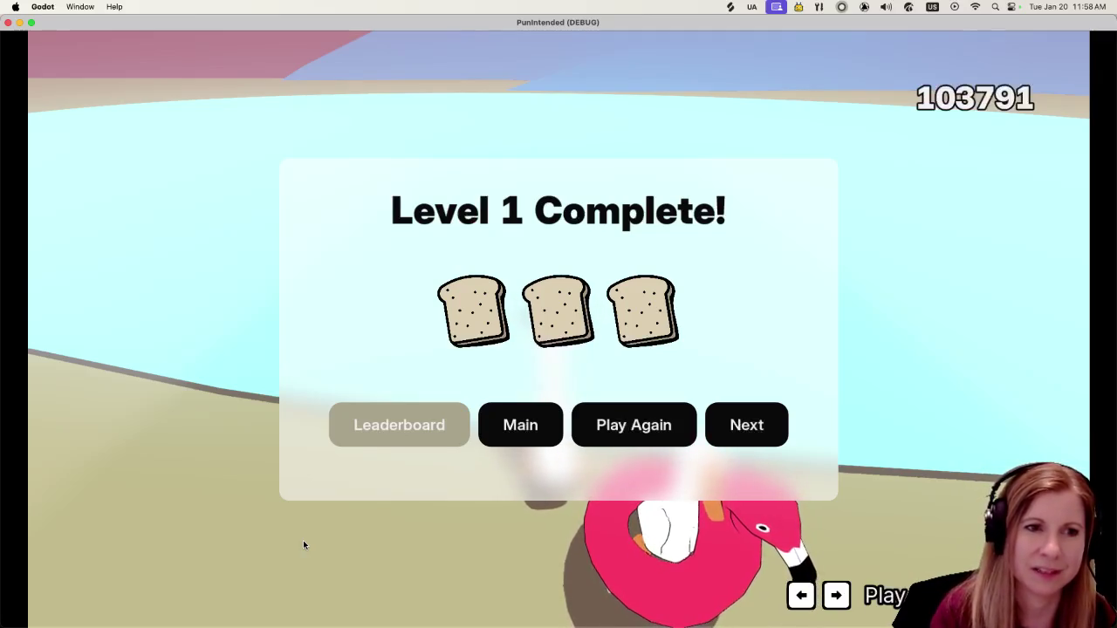
# Browse the Level 1 leaderboard scores, close the leaderboard, and quit the running game window.
pyautogui.click(408, 436)
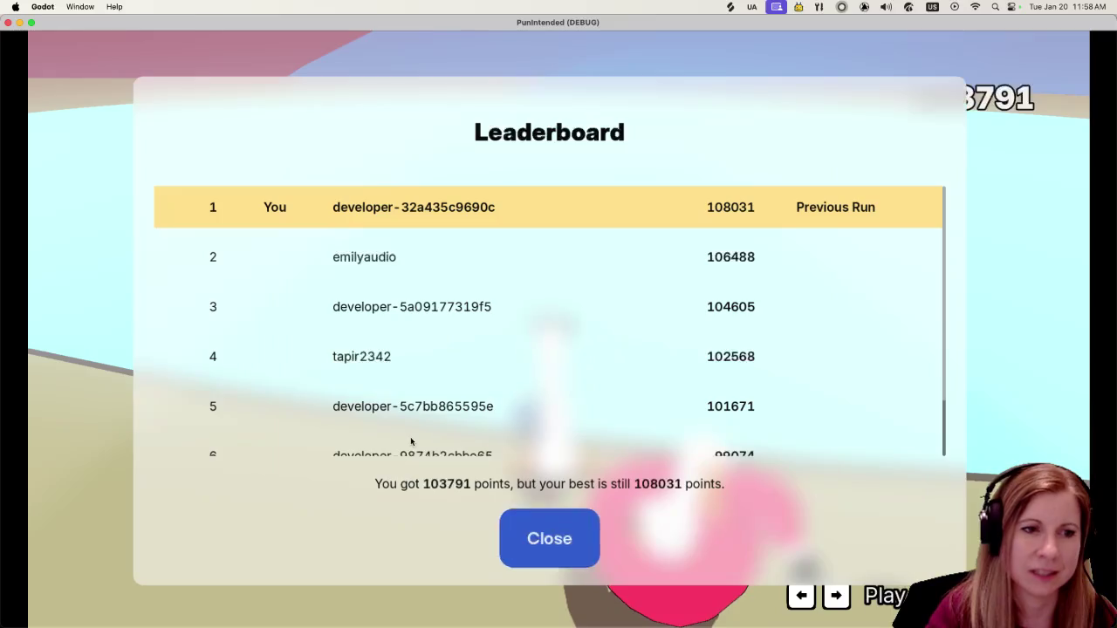
pyautogui.scroll(-2, 626, 405)
pyautogui.scroll(2, 620, 406)
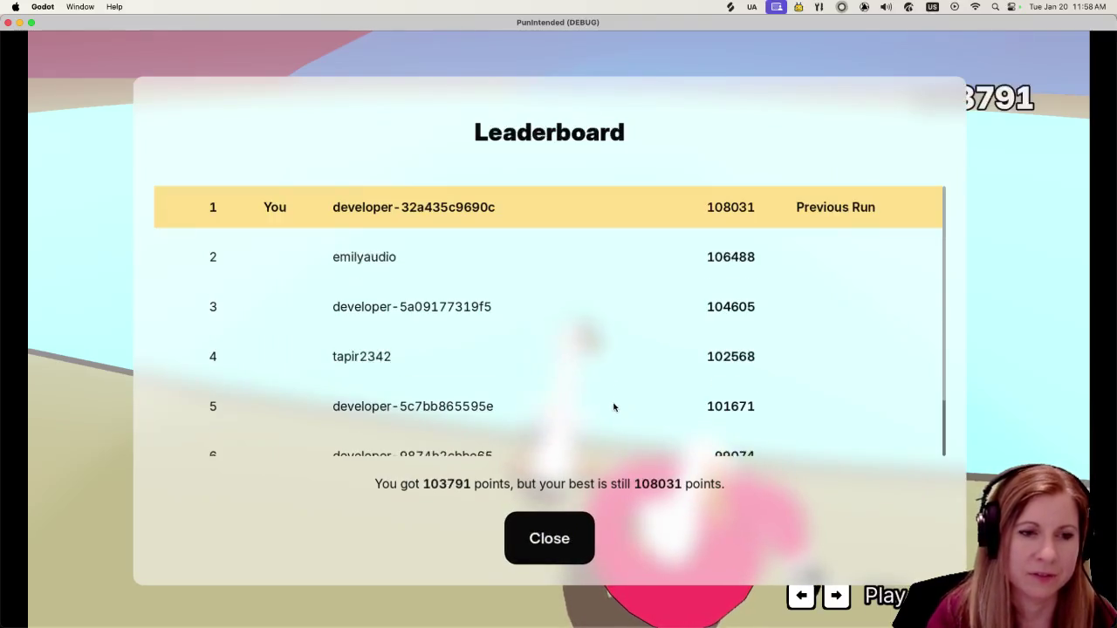
pyautogui.click(532, 523)
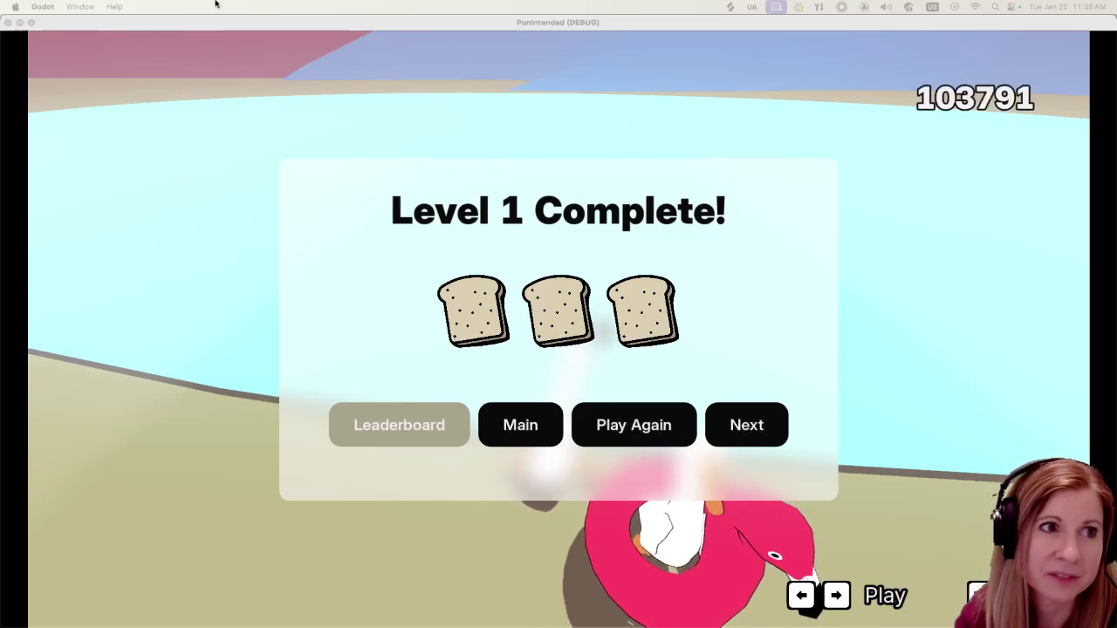
pyautogui.click(193, 32)
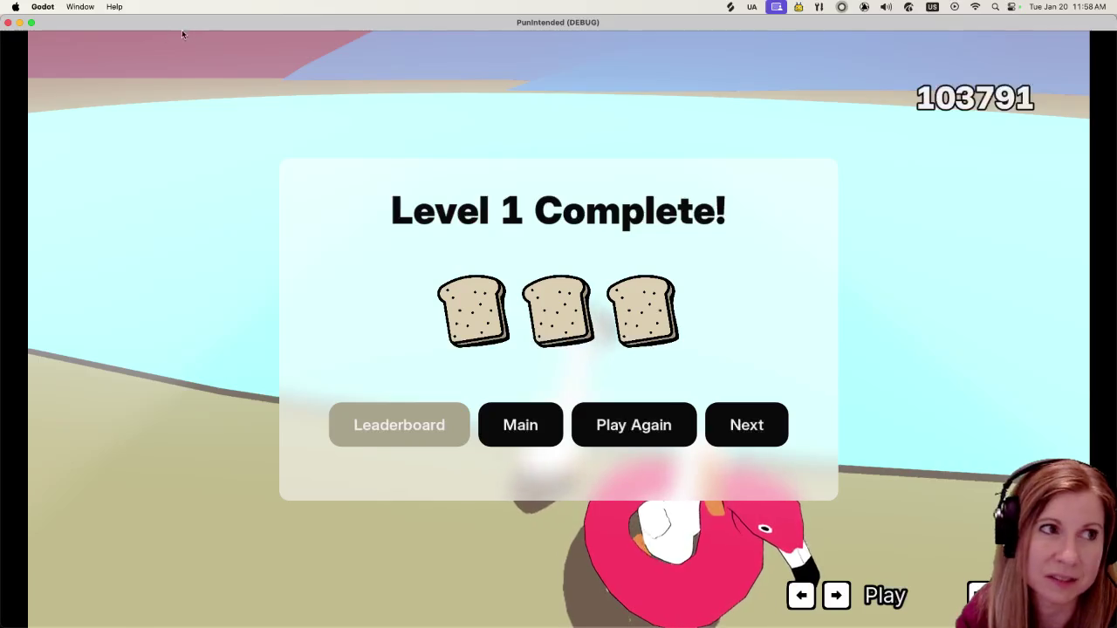
pyautogui.click(9, 24)
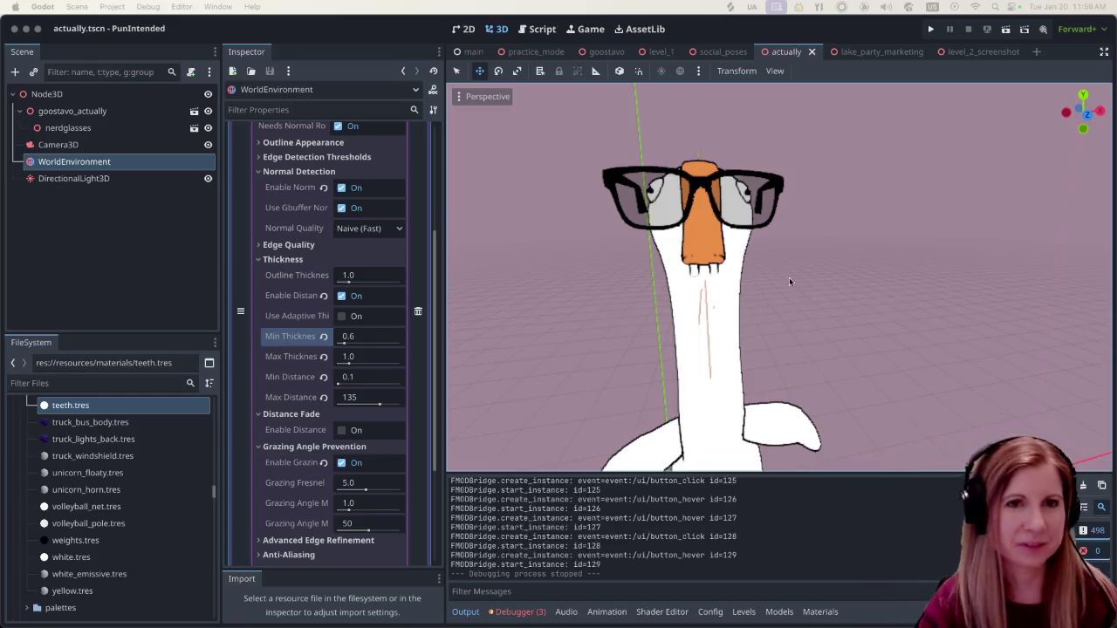
# Switch to the level_2_screenshot scene to show the purple-lit living room with a couch.
pyautogui.click(984, 53)
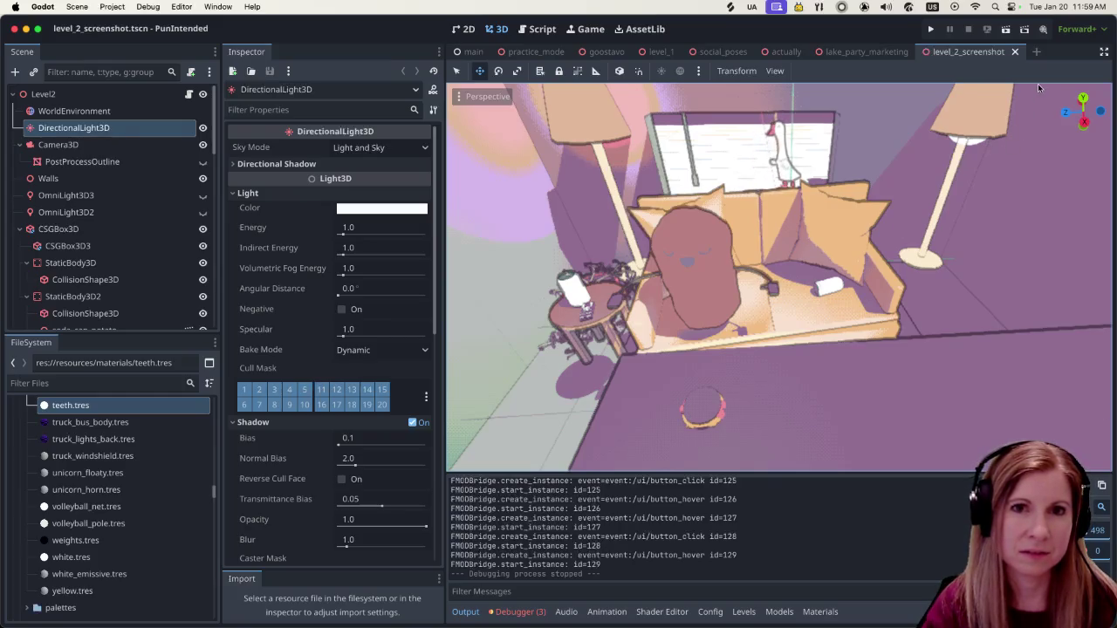
# Quick-open negative_space.tscn by searching 'neg', then look over its moon and helmeted goose.
pyautogui.hotkey('alt', 'shift', 'o')
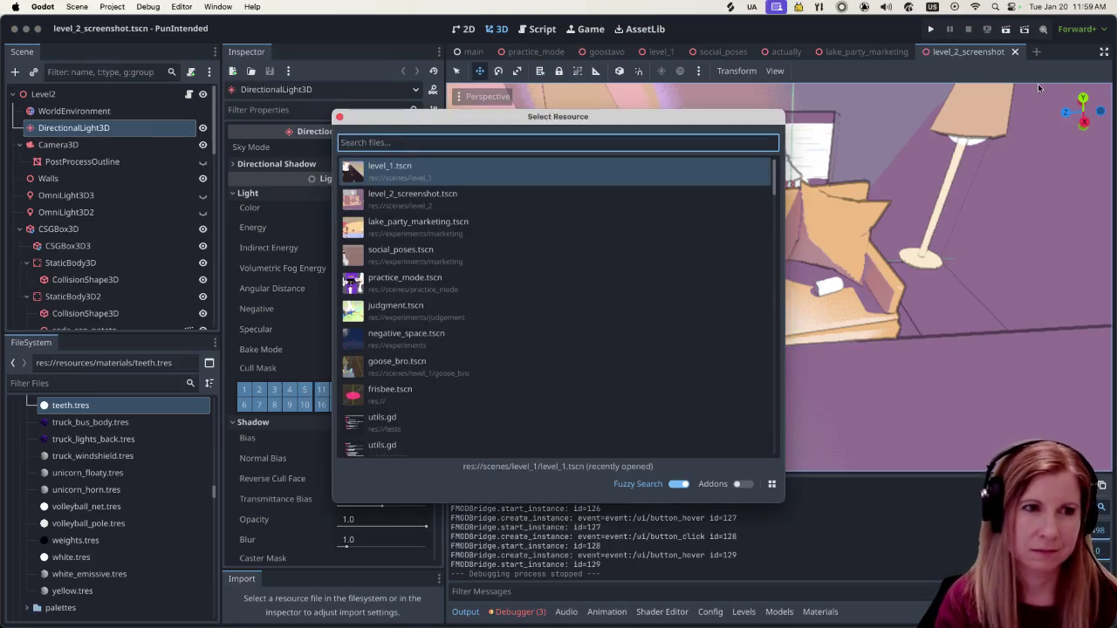
pyautogui.write('neg')
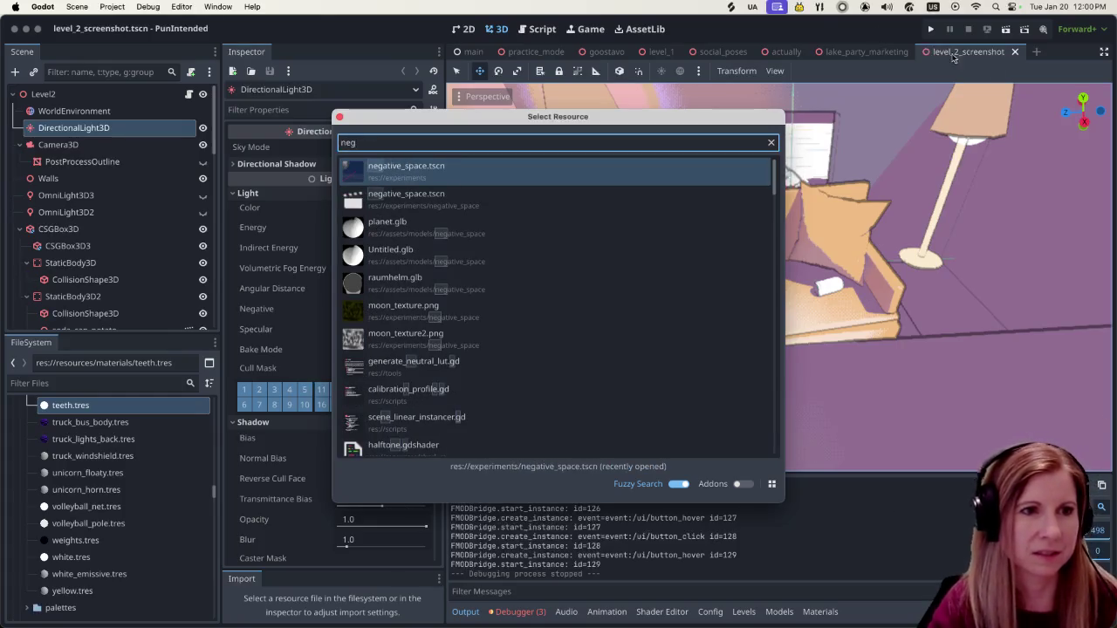
pyautogui.click(559, 166)
pyautogui.scroll(-3, 715, 415)
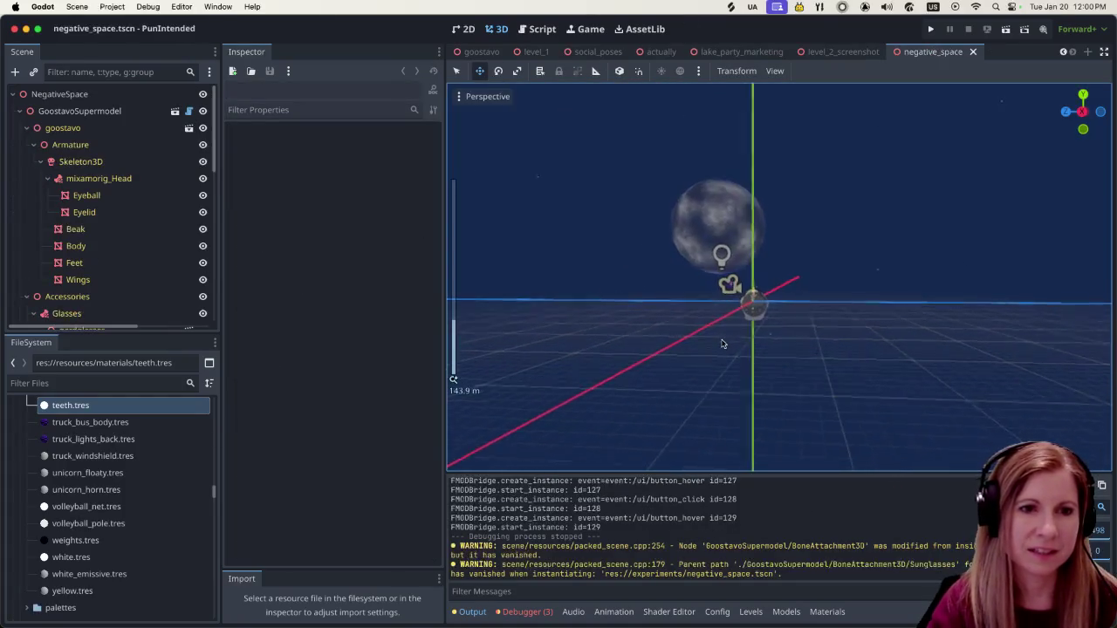
pyautogui.scroll(5, 713, 319)
pyautogui.scroll(-2, 713, 319)
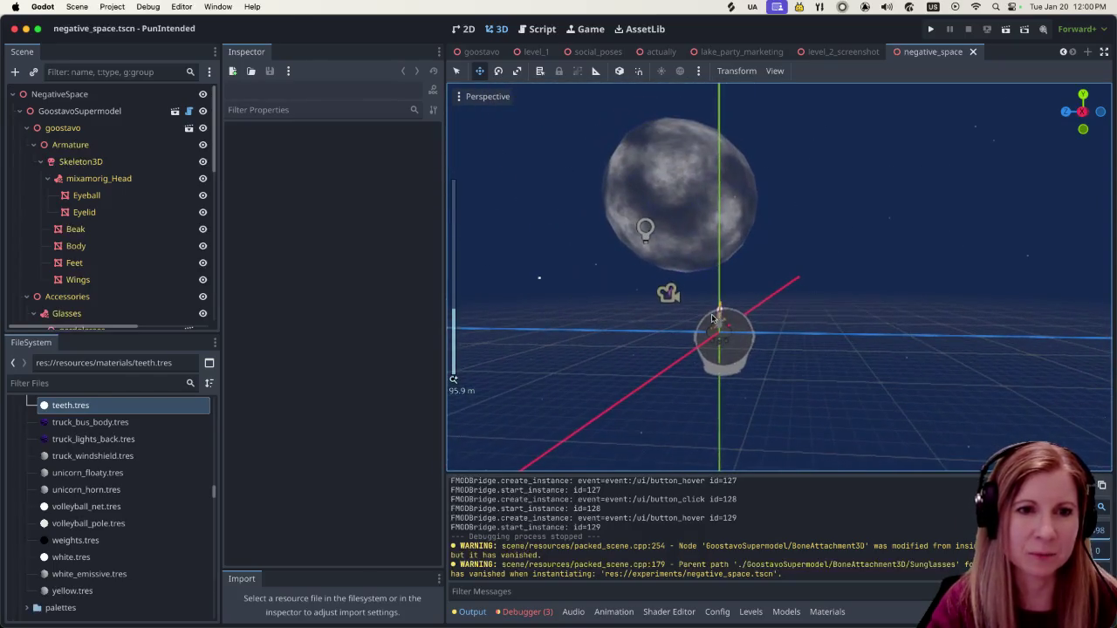
pyautogui.hscroll(10, 757, 353)
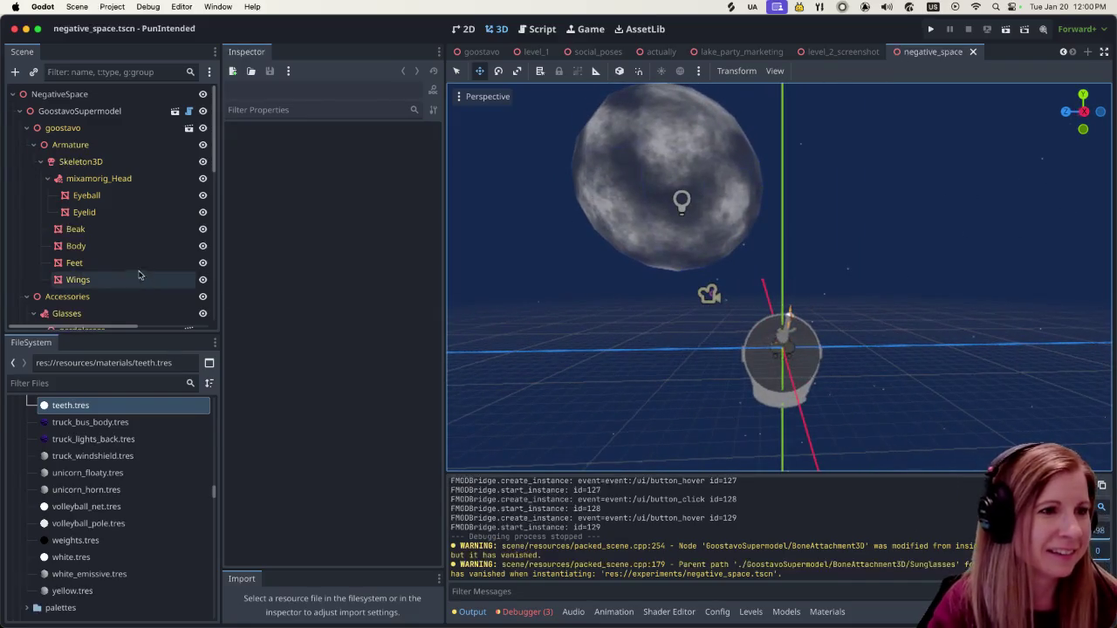
pyautogui.scroll(-10, 130, 276)
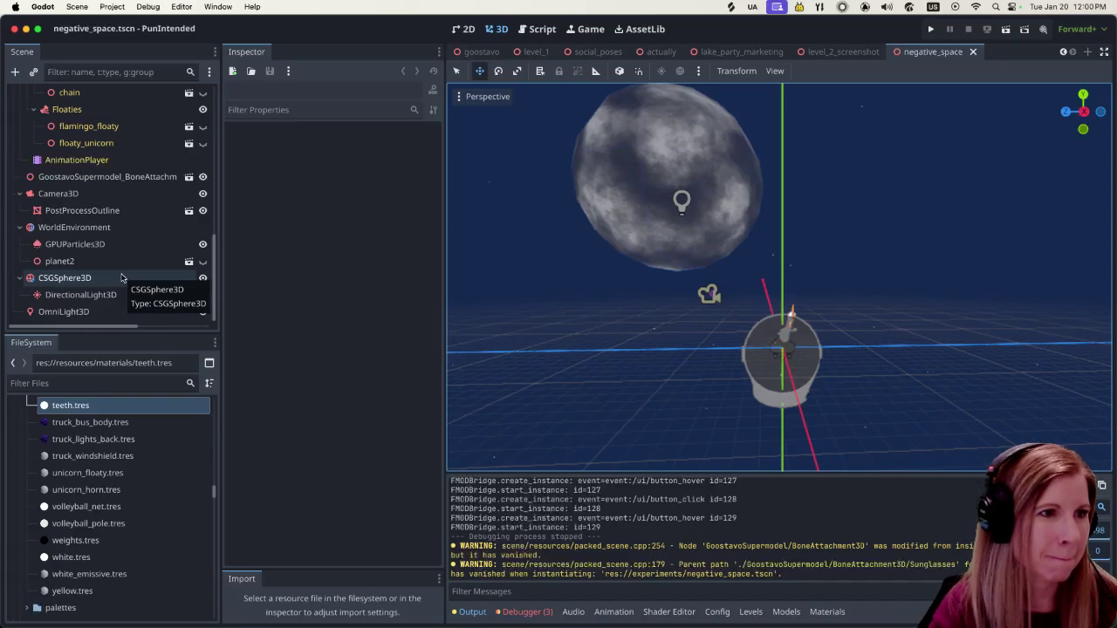
pyautogui.scroll(5, 121, 277)
pyautogui.scroll(3, 115, 269)
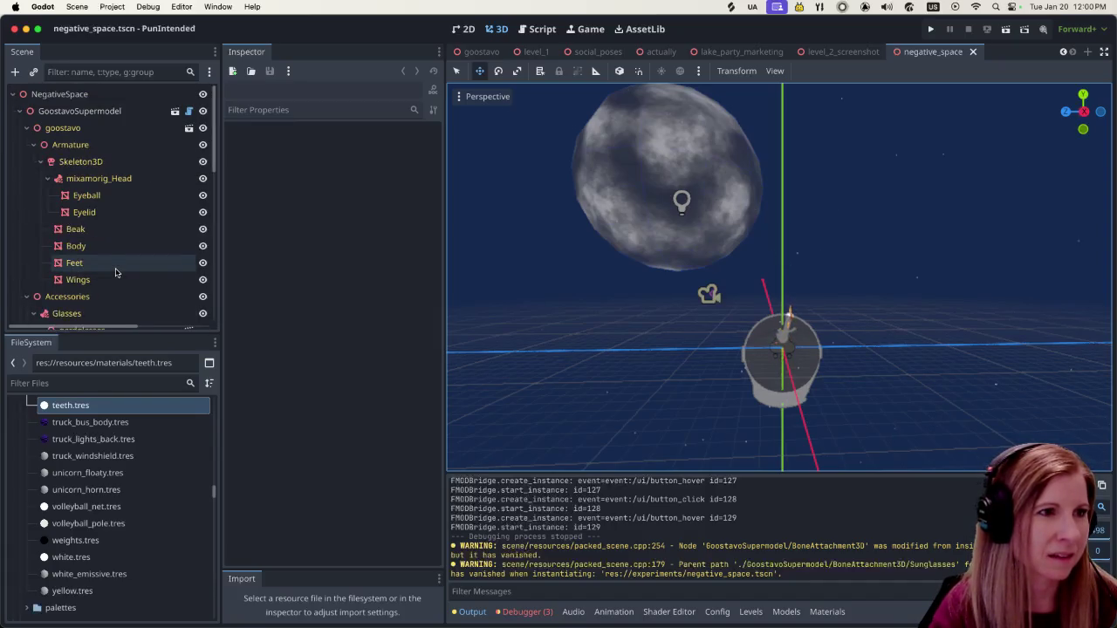
pyautogui.scroll(-6, 119, 251)
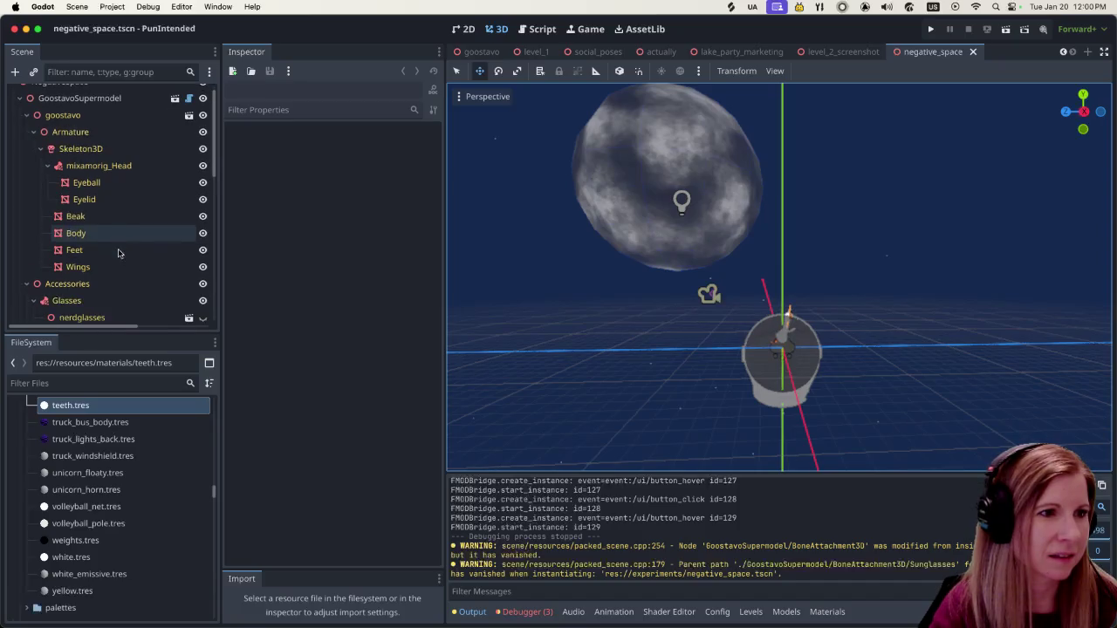
pyautogui.scroll(-6, 121, 249)
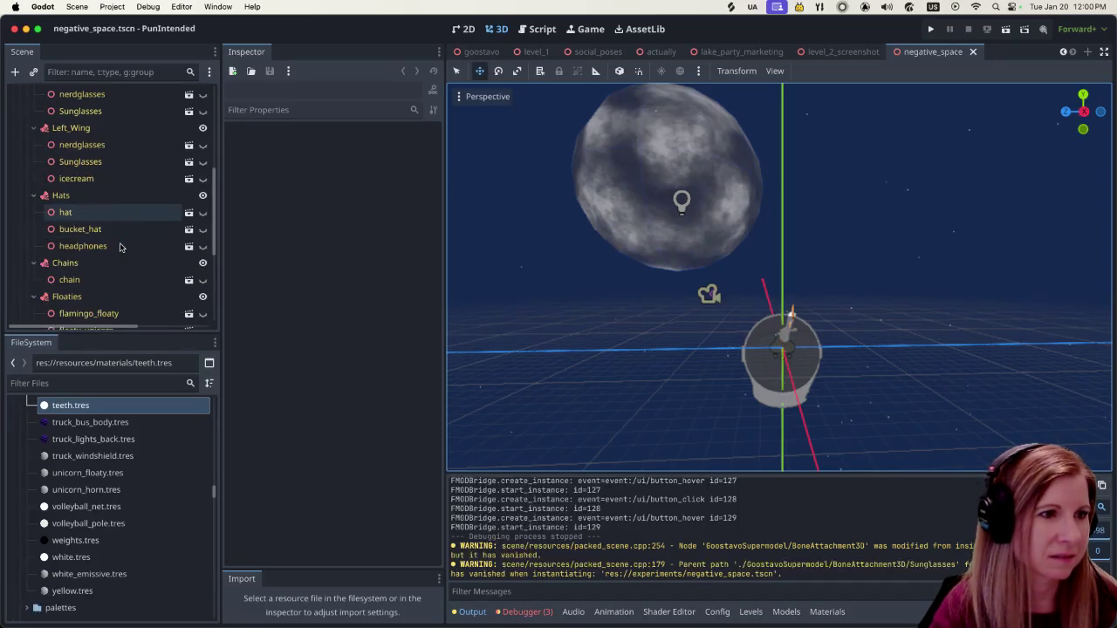
pyautogui.scroll(-3, 121, 247)
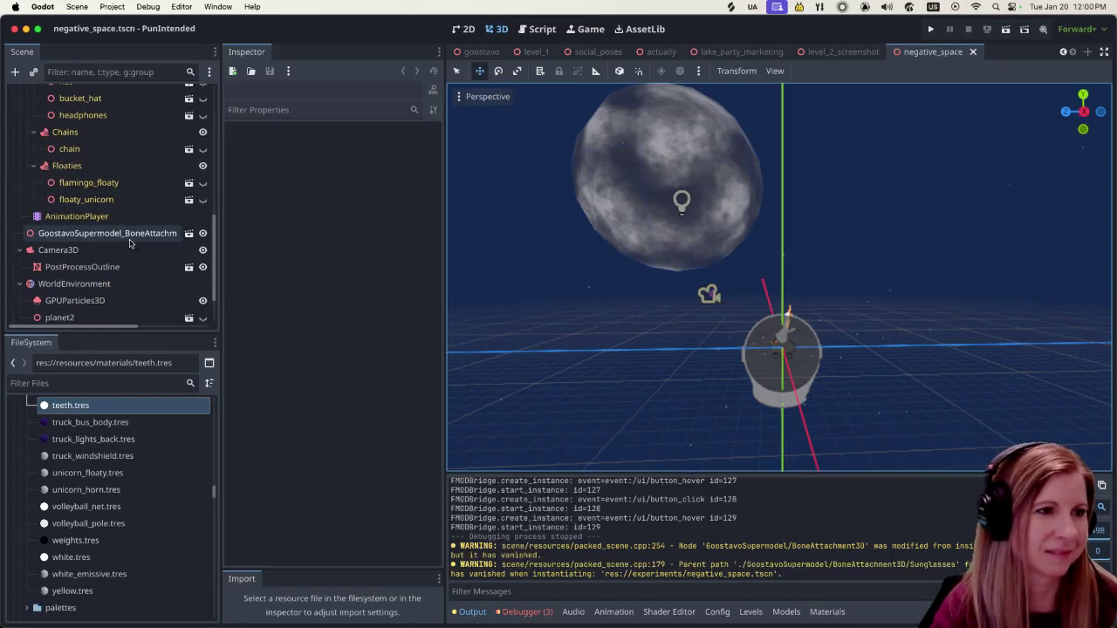
pyautogui.scroll(-3, 129, 245)
# Inspect the helmet BoneAttachment, then the mixamorig_Head bone attachment and its glasses accessories.
pyautogui.click(110, 177)
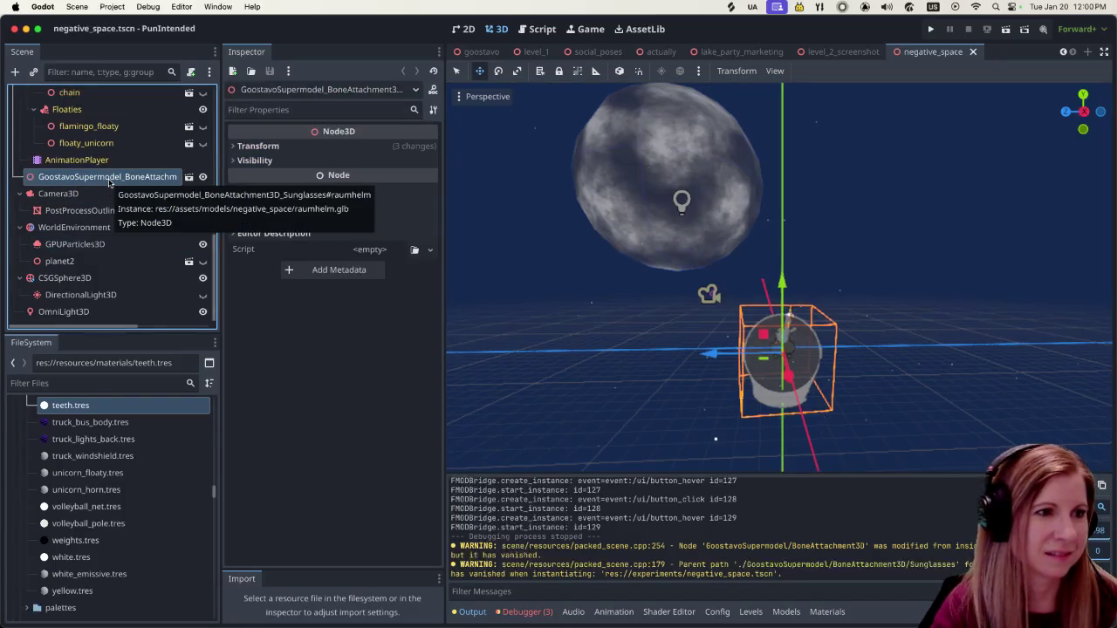
pyautogui.scroll(5, 135, 204)
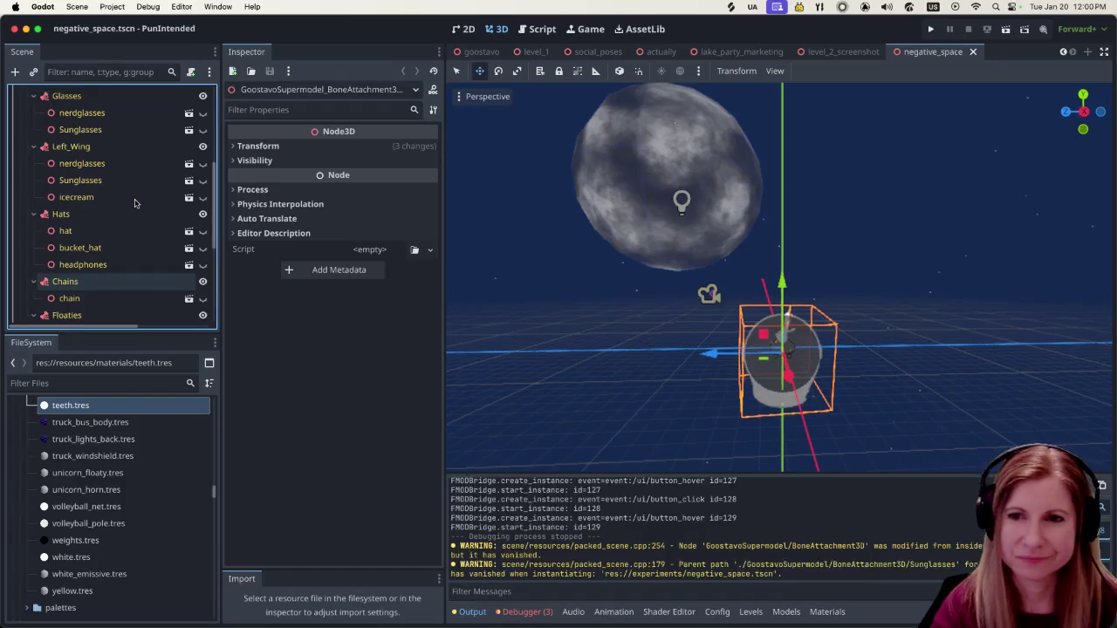
pyautogui.scroll(5, 135, 203)
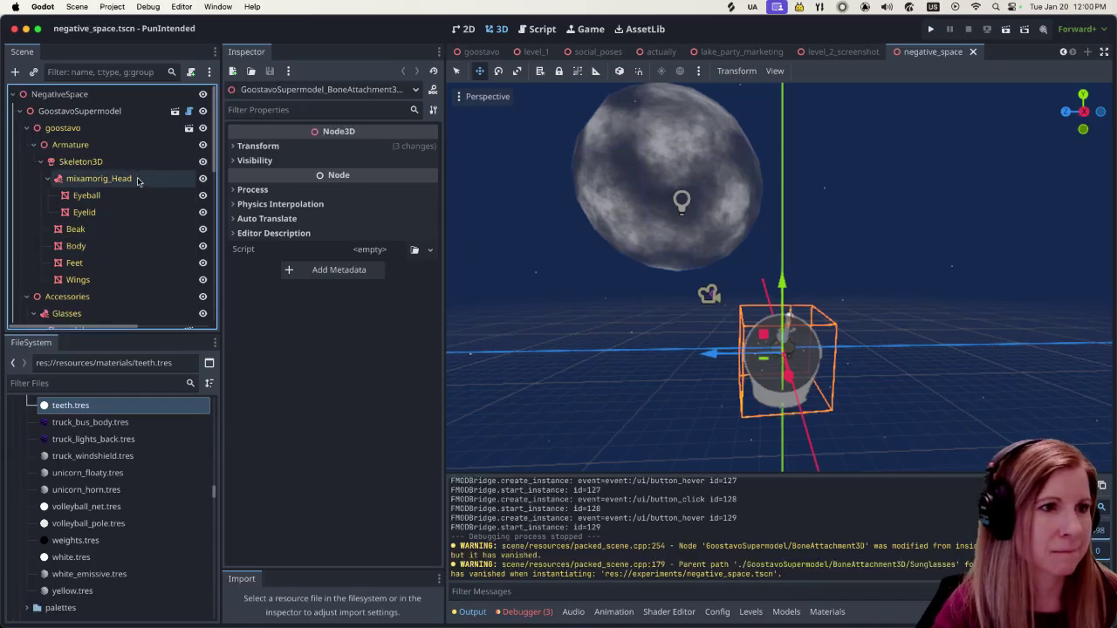
pyautogui.click(137, 180)
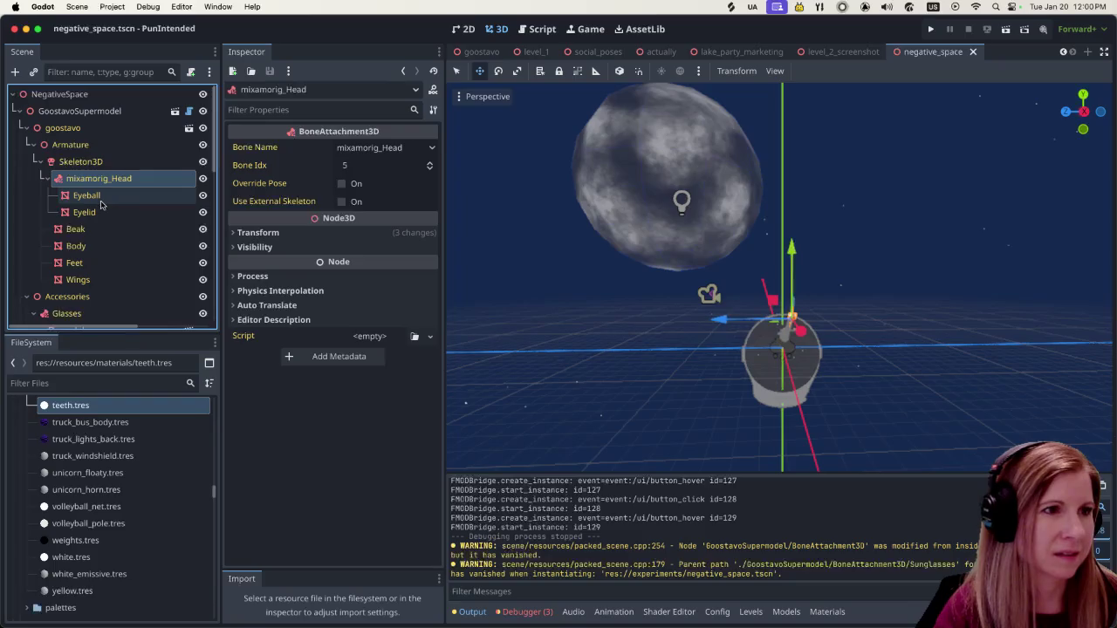
pyautogui.scroll(-2, 103, 208)
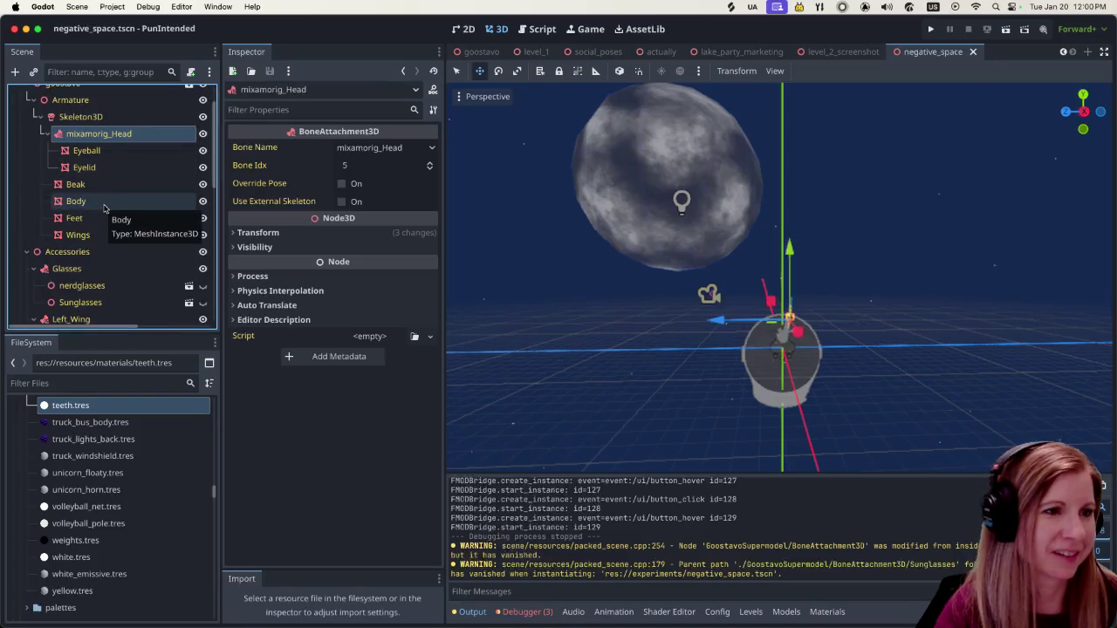
pyautogui.scroll(-3, 103, 208)
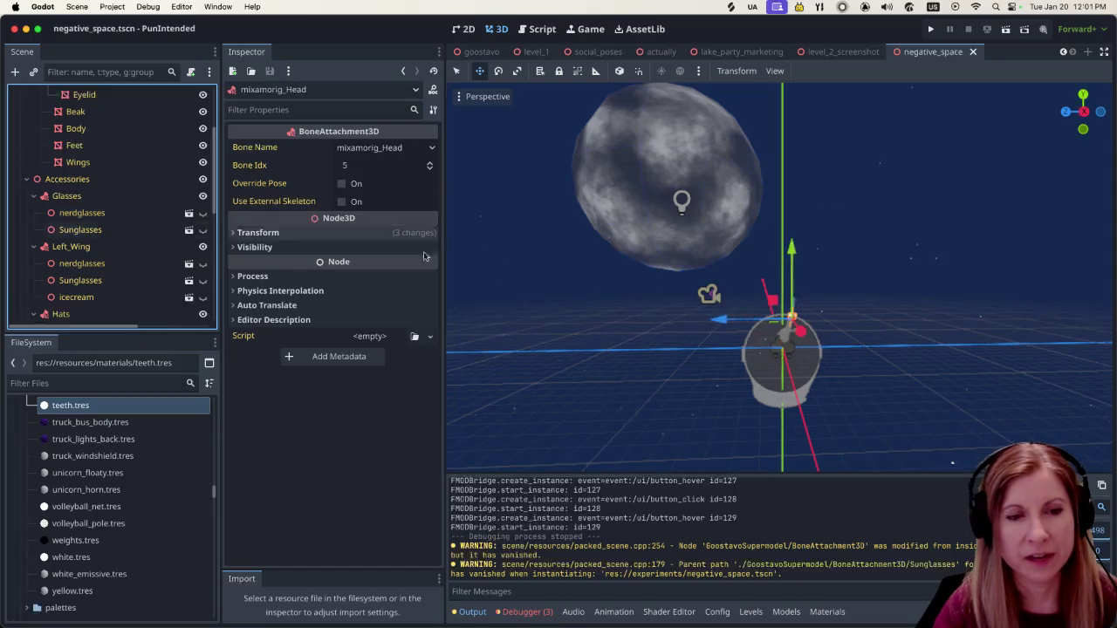
# Orbit around the goose and select the raumhelm space helmet to show its BoneAttachment properties.
pyautogui.scroll(5, 851, 375)
pyautogui.scroll(-5, 847, 377)
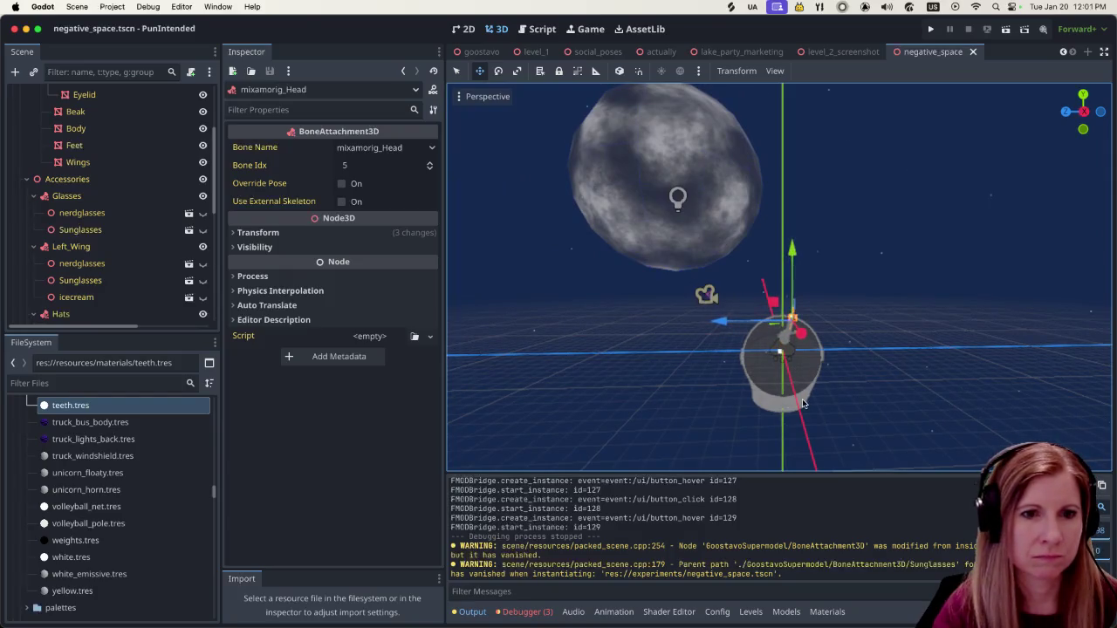
pyautogui.hscroll(-3, 831, 399)
pyautogui.hscroll(-3, 830, 399)
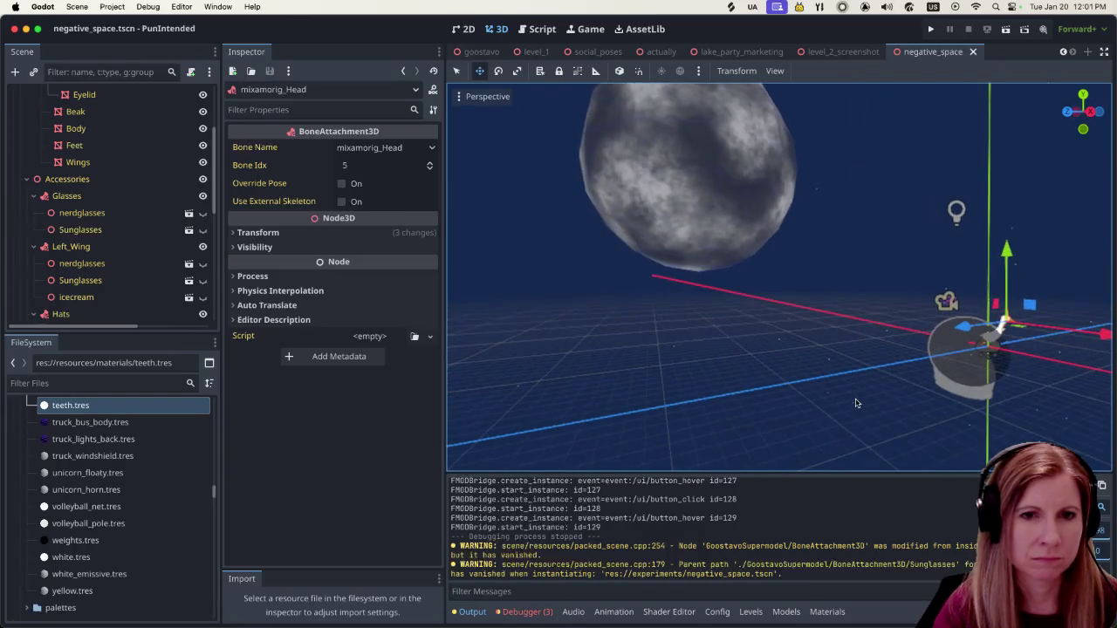
pyautogui.scroll(5, 844, 362)
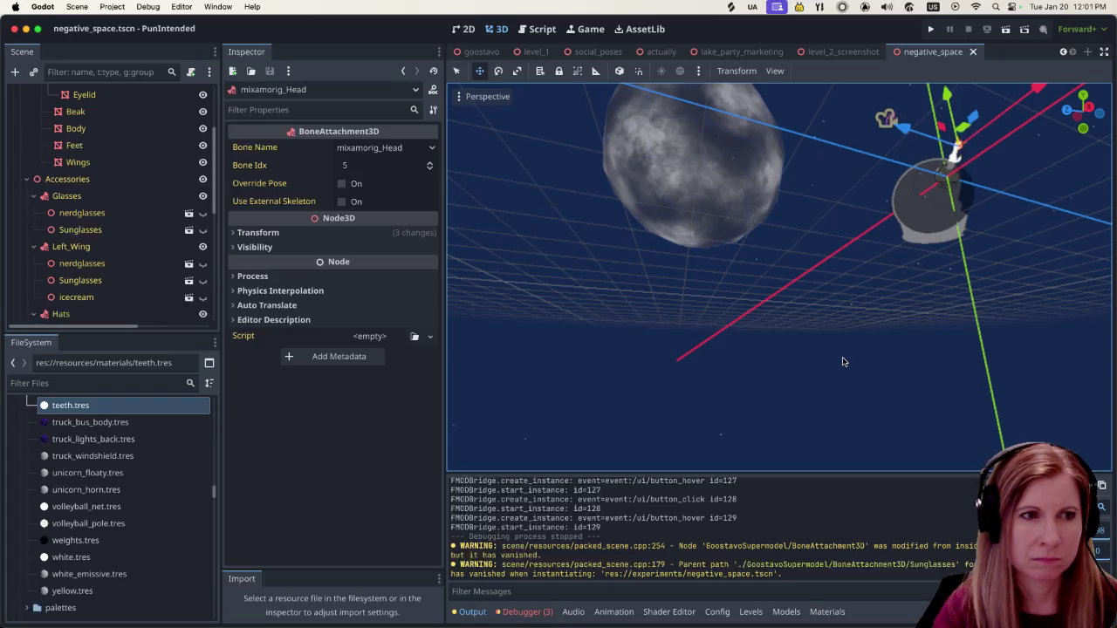
pyautogui.hscroll(3, 843, 361)
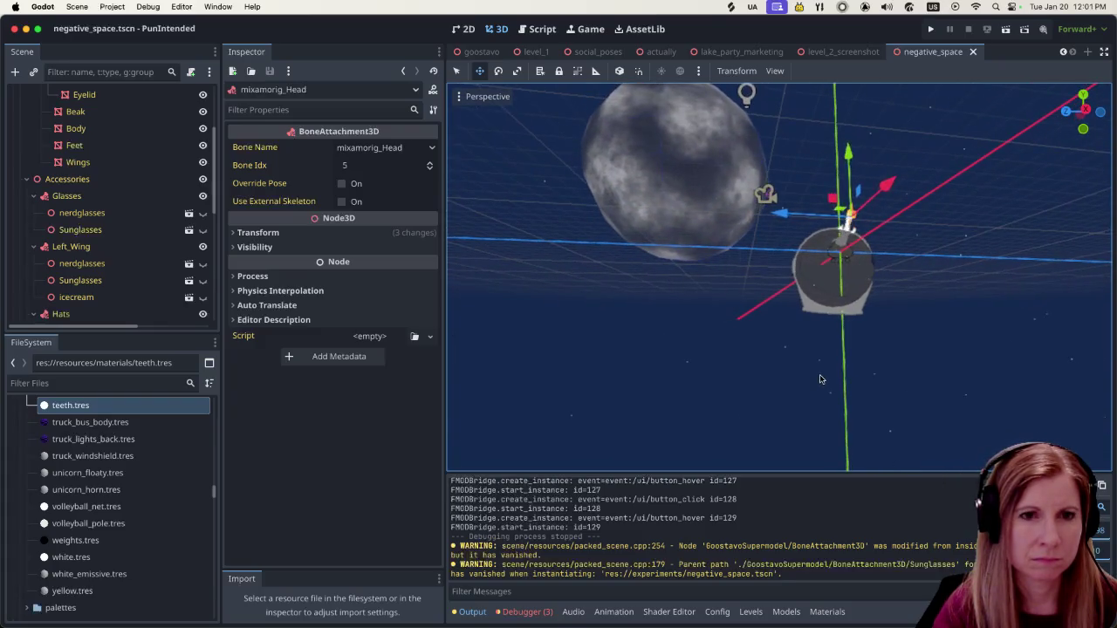
pyautogui.hscroll(-2, 819, 379)
pyautogui.scroll(-5, 843, 359)
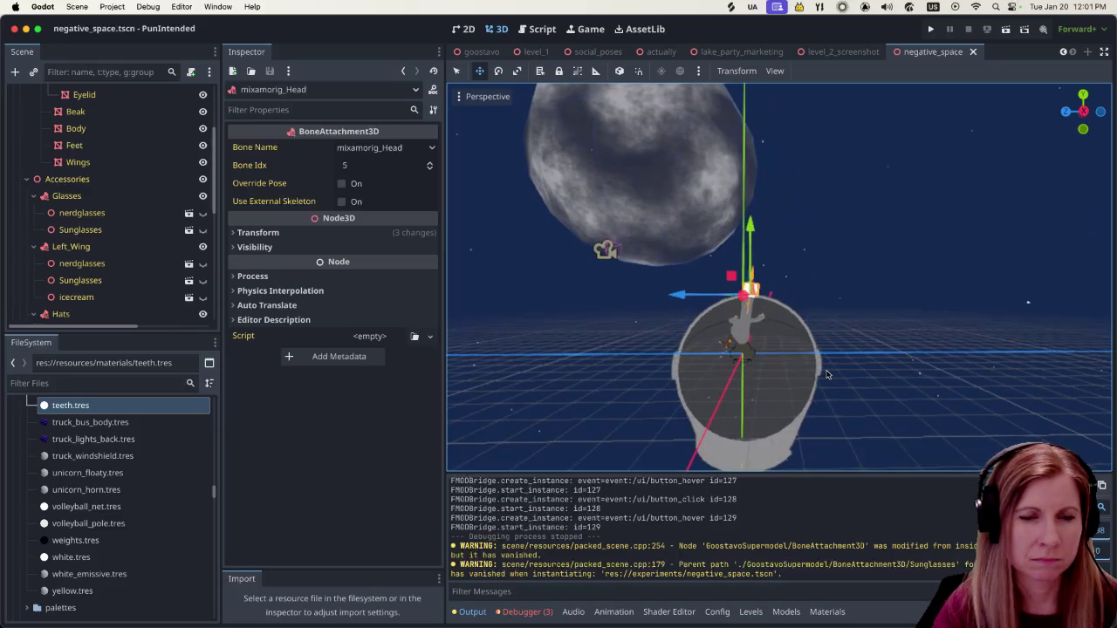
pyautogui.click(769, 389)
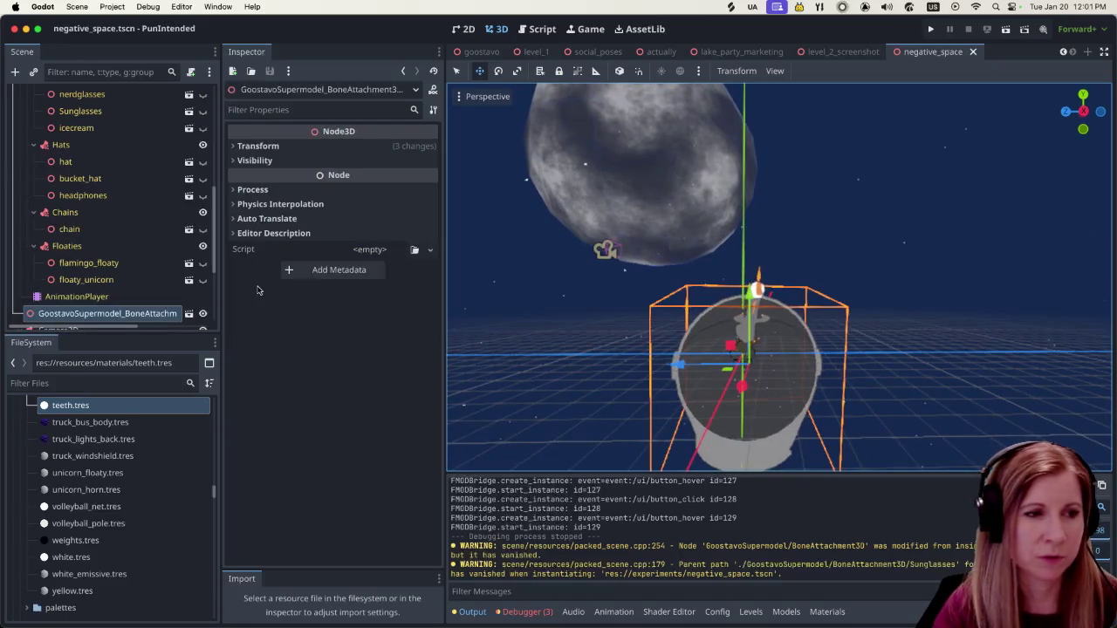
pyautogui.scroll(-2, 96, 270)
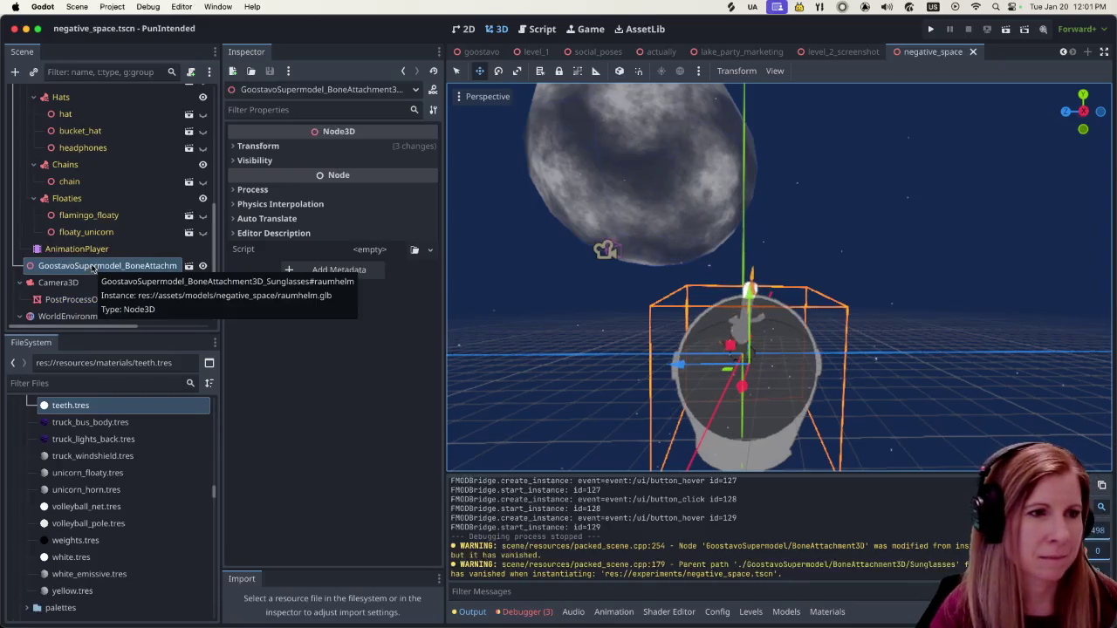
pyautogui.scroll(-2, 94, 265)
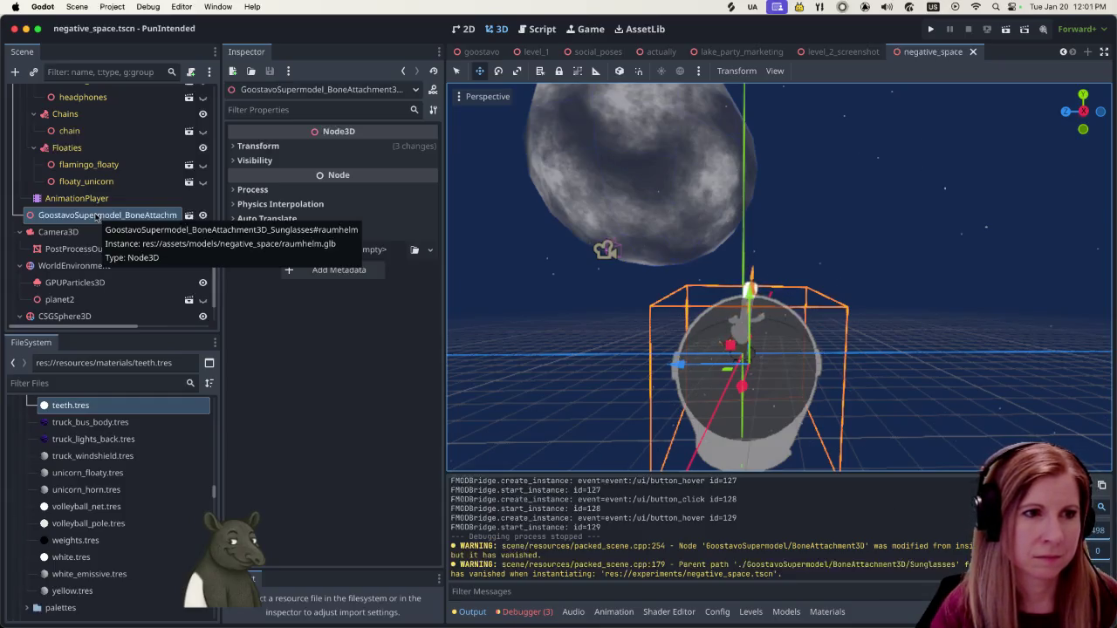
pyautogui.scroll(-2, 96, 218)
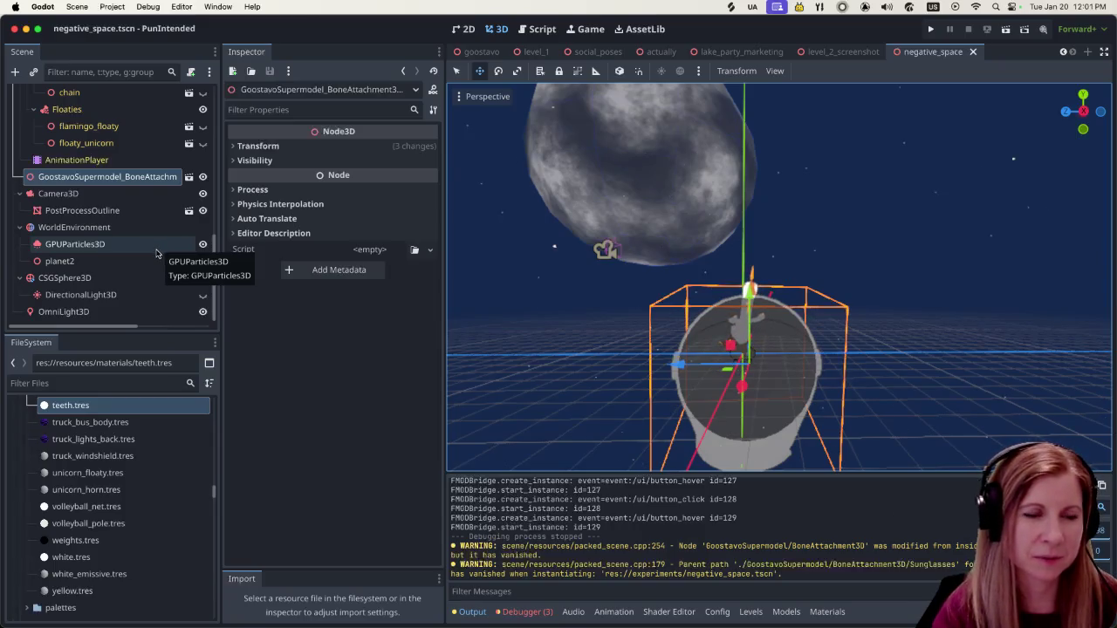
pyautogui.scroll(5, 144, 261)
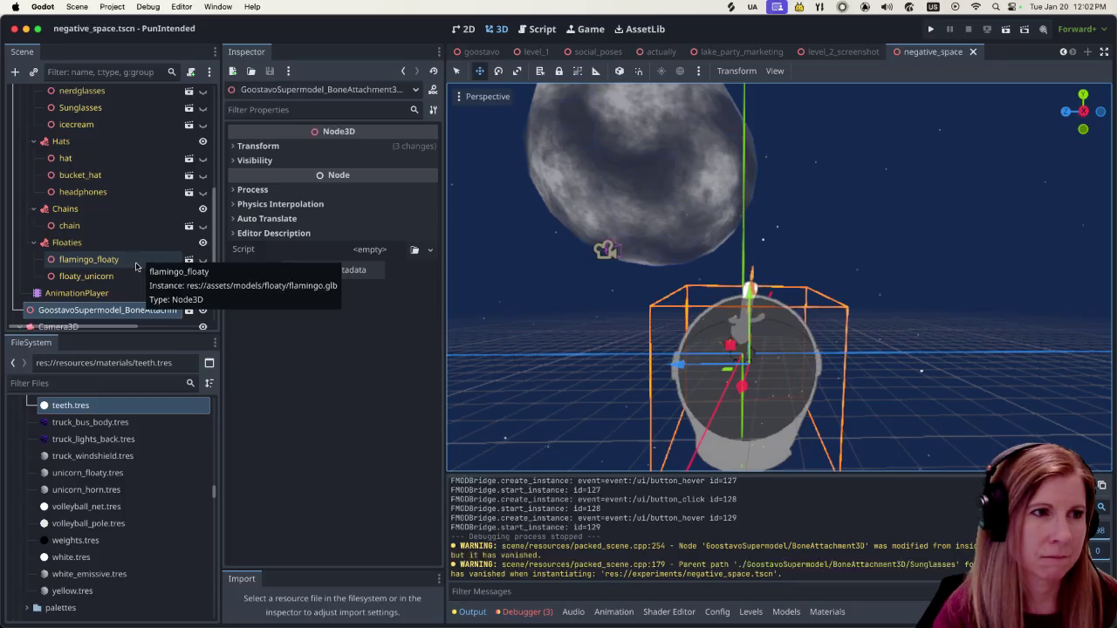
pyautogui.scroll(5, 135, 267)
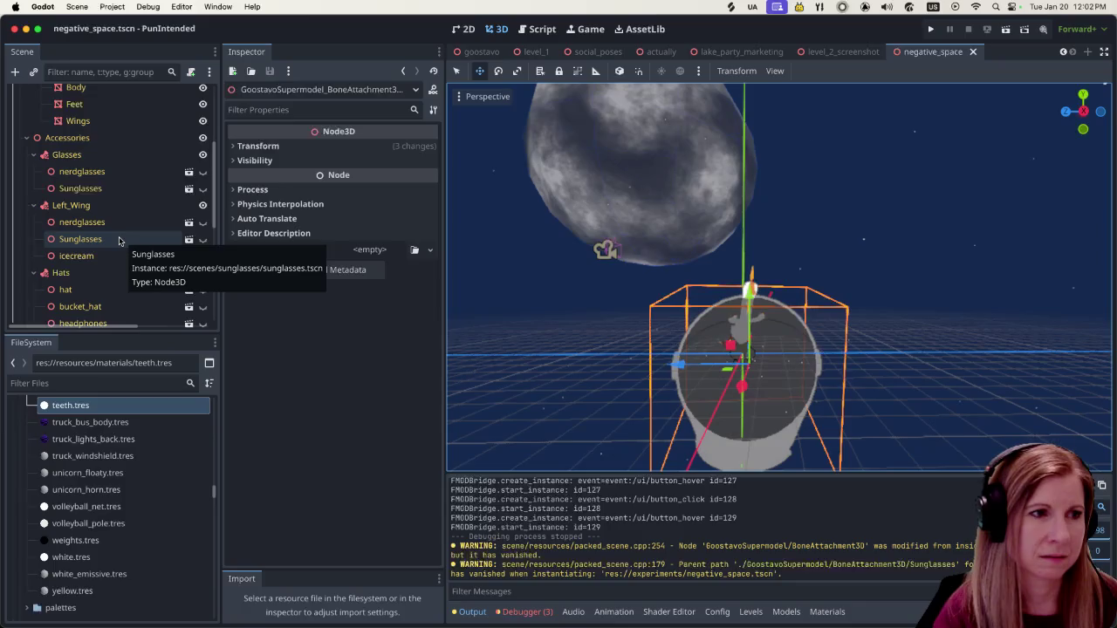
pyautogui.scroll(-4, 120, 241)
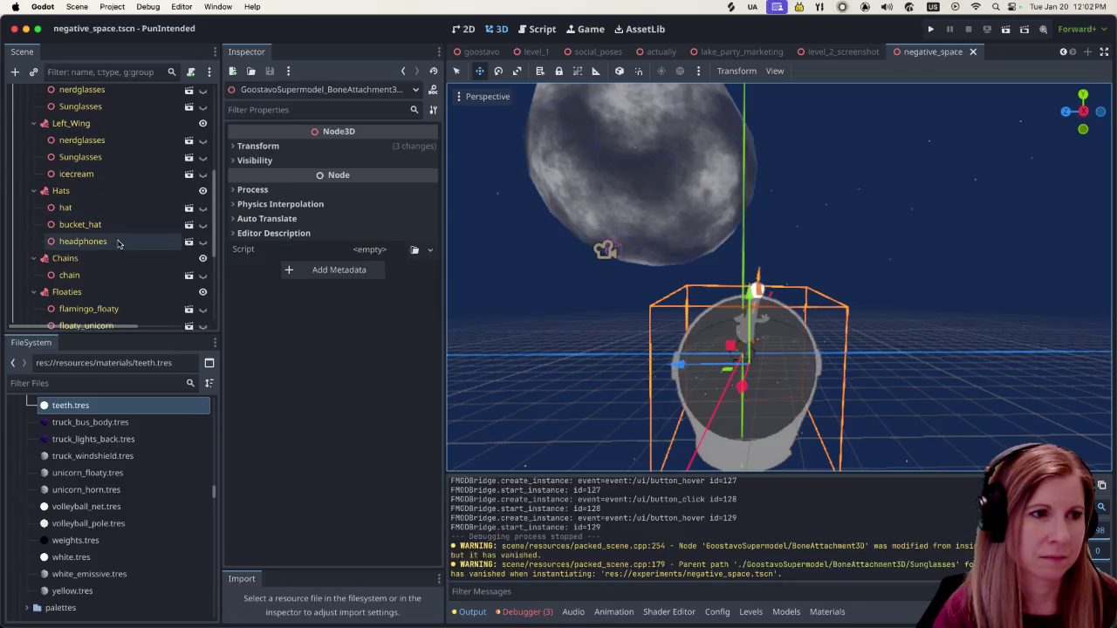
pyautogui.scroll(-1, 118, 243)
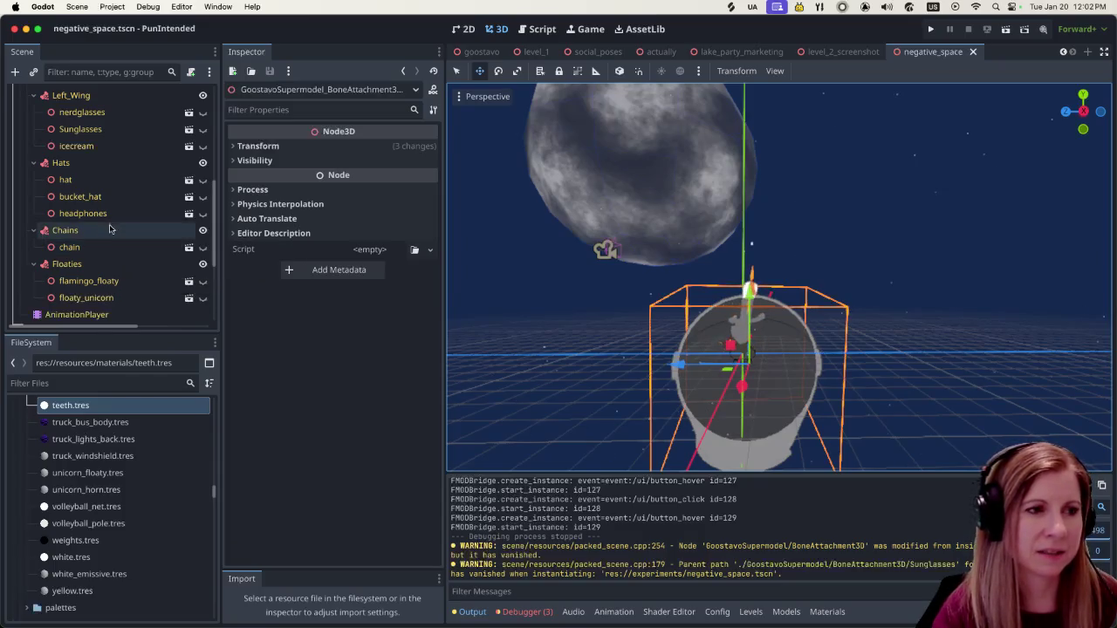
pyautogui.scroll(-1, 114, 240)
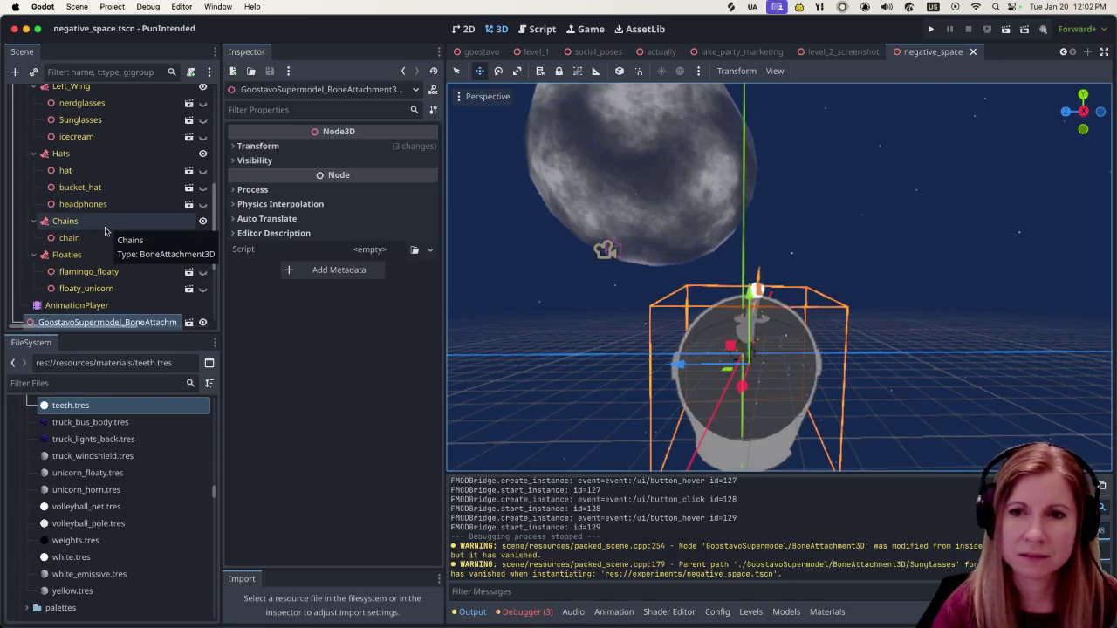
pyautogui.scroll(-2, 104, 230)
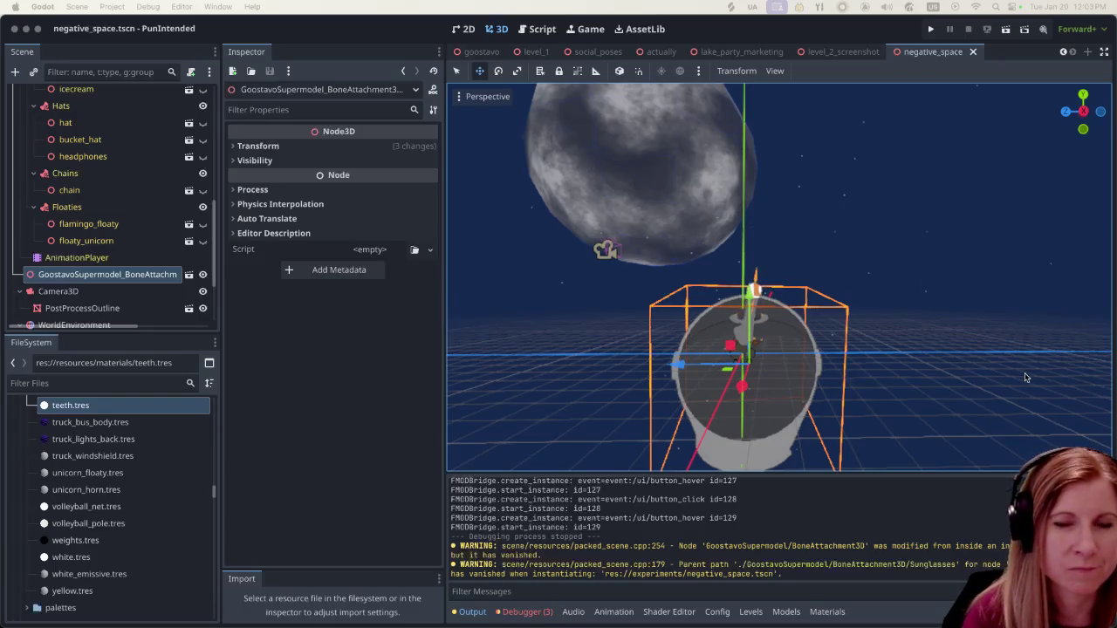
# Select GoostavoSupermodel to review its treading animation, speed scale 1.0, Speed Min 0.8 and Speed Max 1.2.
pyautogui.scroll(-5, 981, 345)
pyautogui.scroll(5, 804, 337)
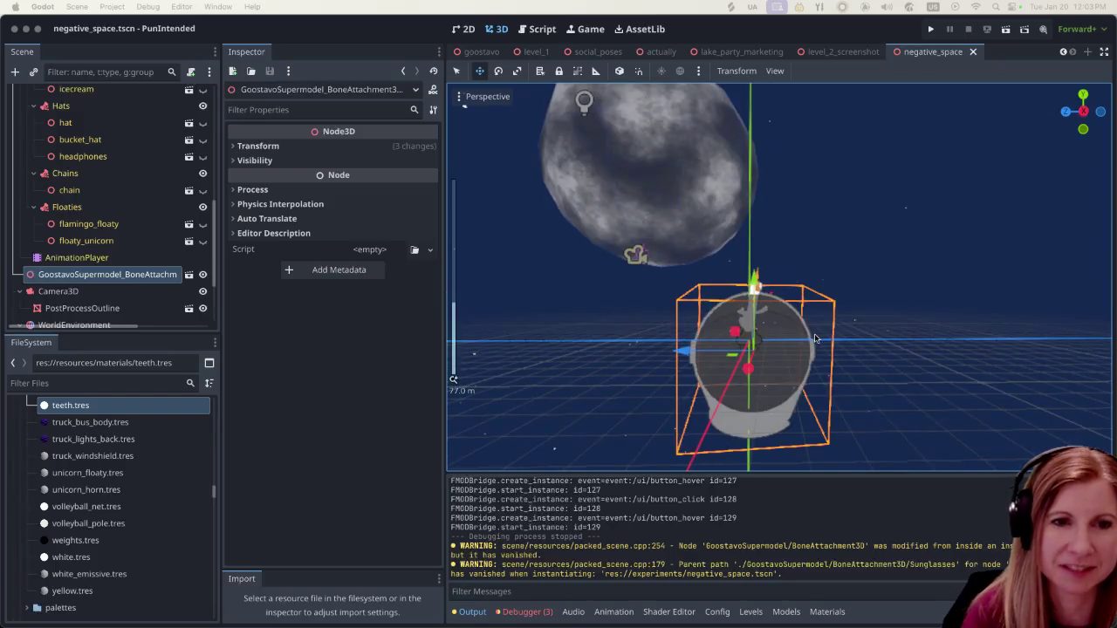
pyautogui.scroll(2, 815, 339)
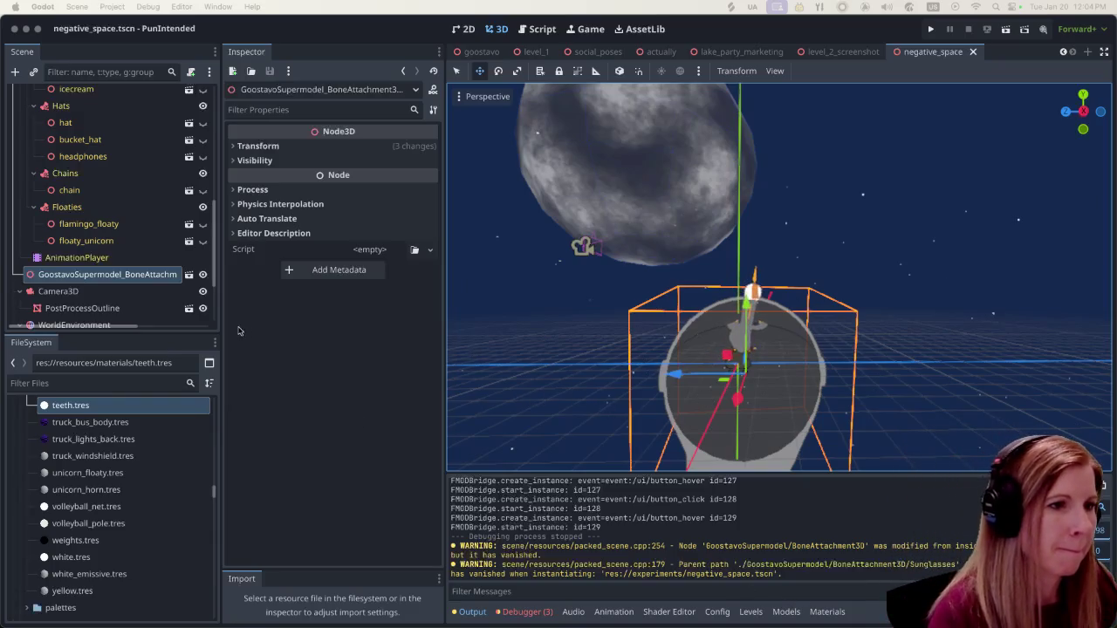
pyautogui.scroll(6, 114, 218)
pyautogui.click(102, 114)
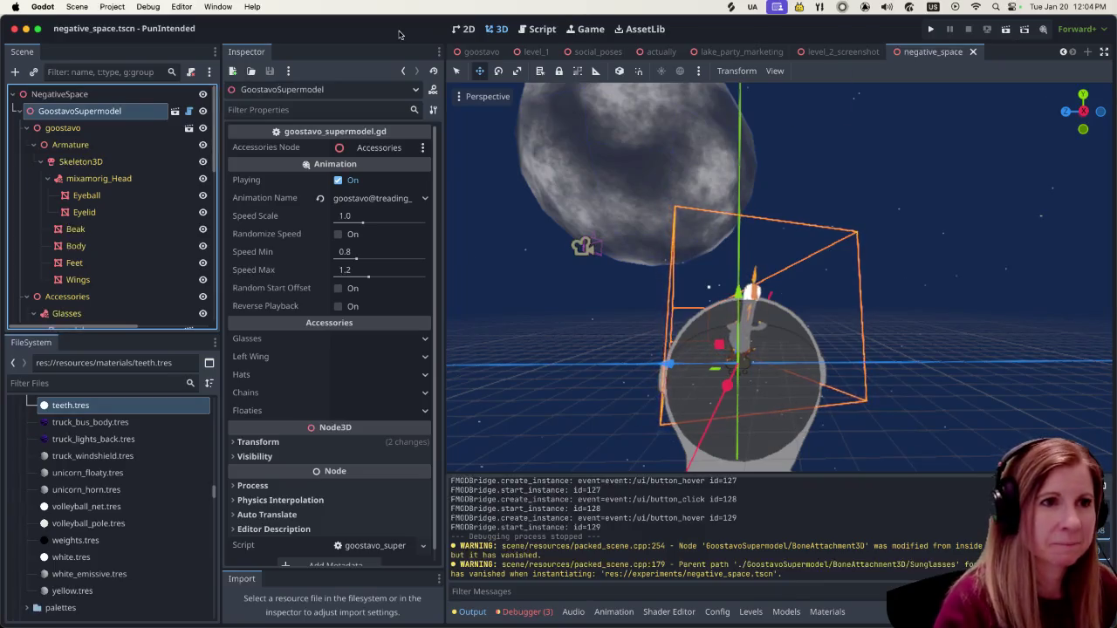
# Switch to the lake_party_marketing scene and run it as a debug game.
pyautogui.click(752, 58)
pyautogui.scroll(-3, 811, 333)
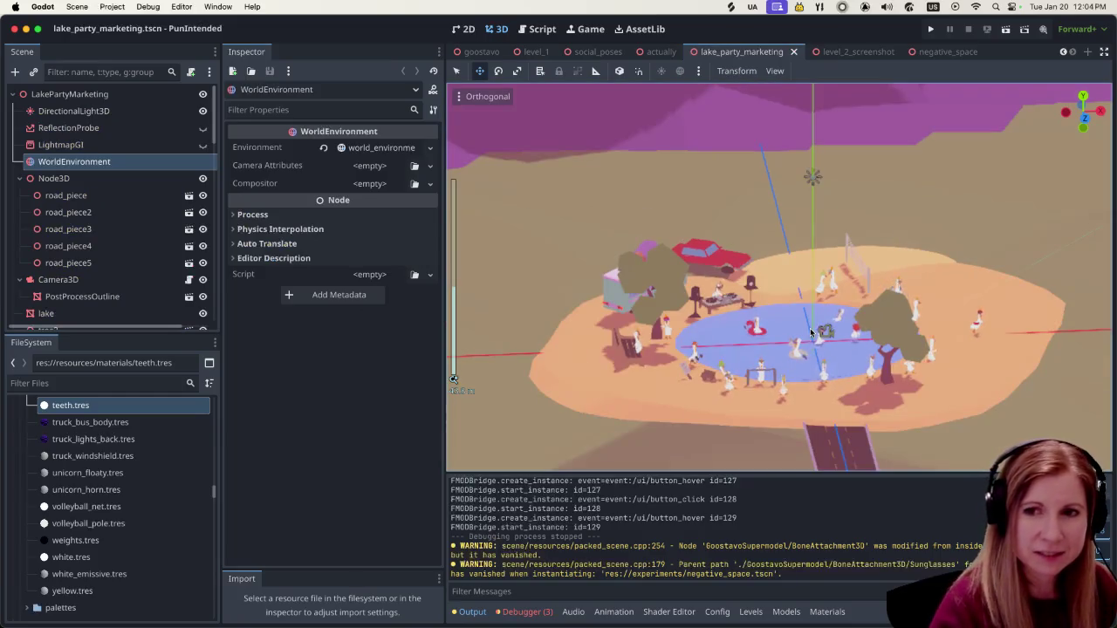
pyautogui.scroll(3, 810, 334)
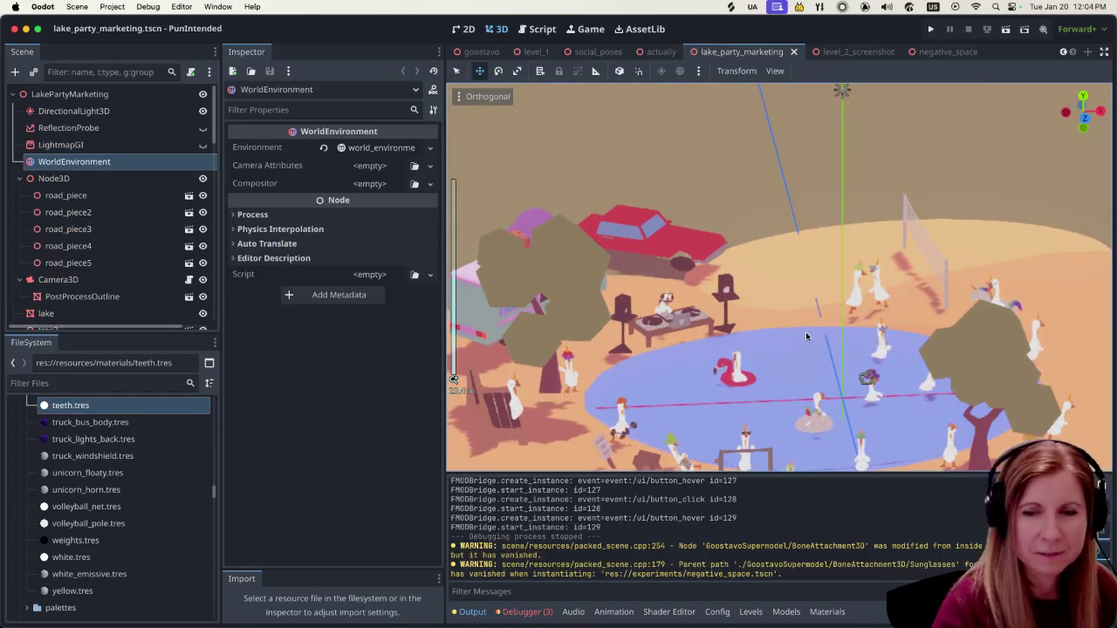
pyautogui.click(1007, 33)
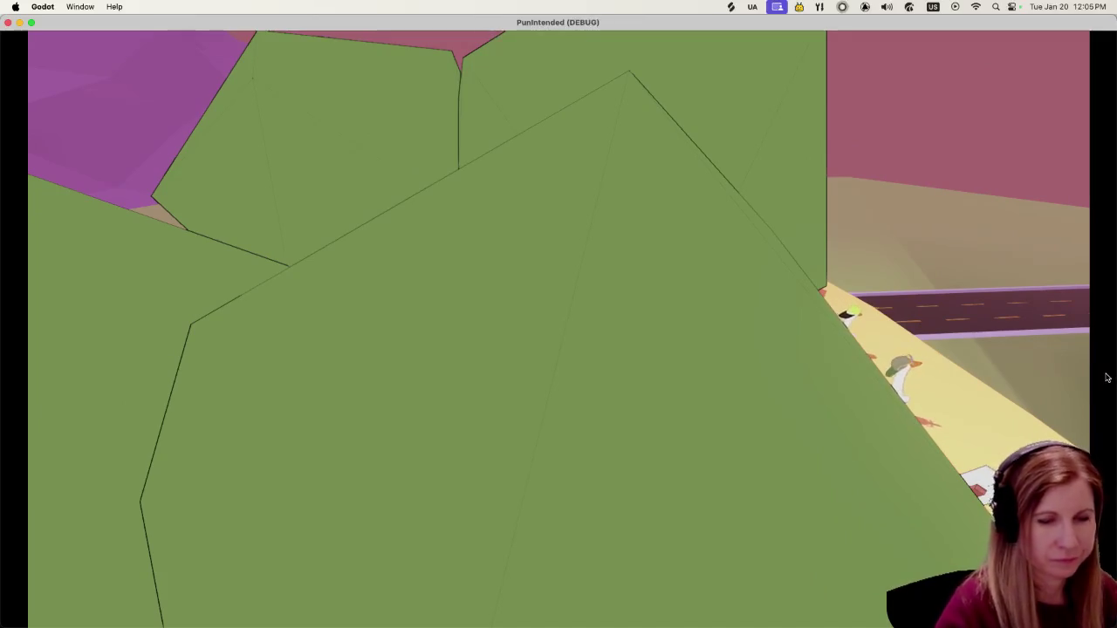
# Bring up the debug overlay in the running lake party game and switch to Free Cam.
pyautogui.press('Escape')
pyautogui.press('space')
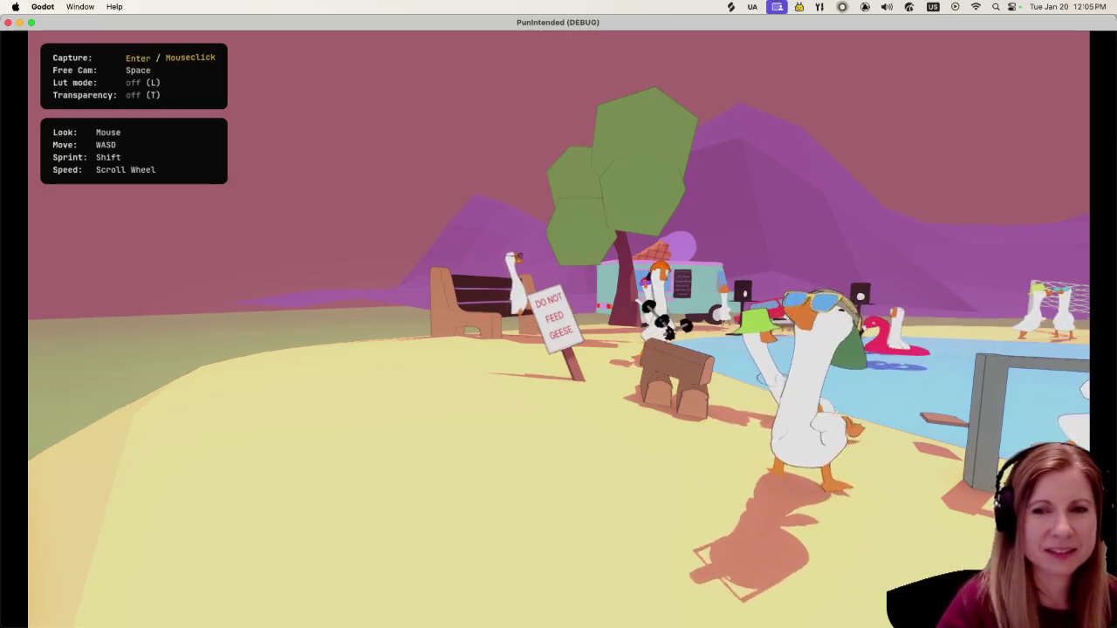
# Fly the free camera toward and around the 'DO NOT FEED GEESE' sign.
pyautogui.press('w')
pyautogui.press('a')
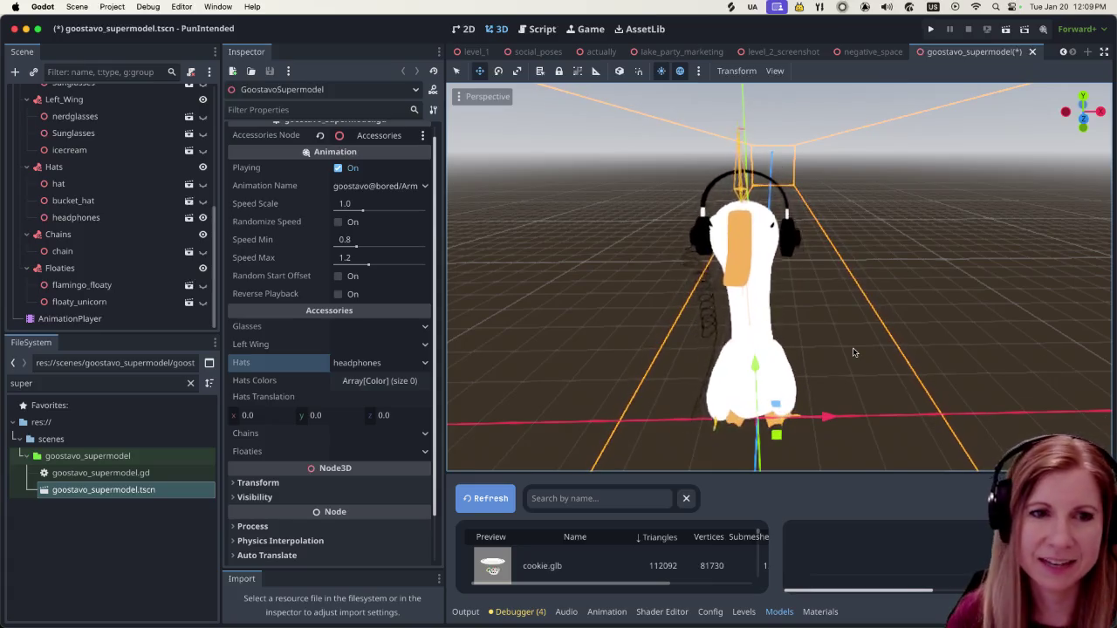
# Set the goose's Hats accessory to None and clear the 'super' file filter.
pyautogui.click(425, 363)
pyautogui.click(387, 384)
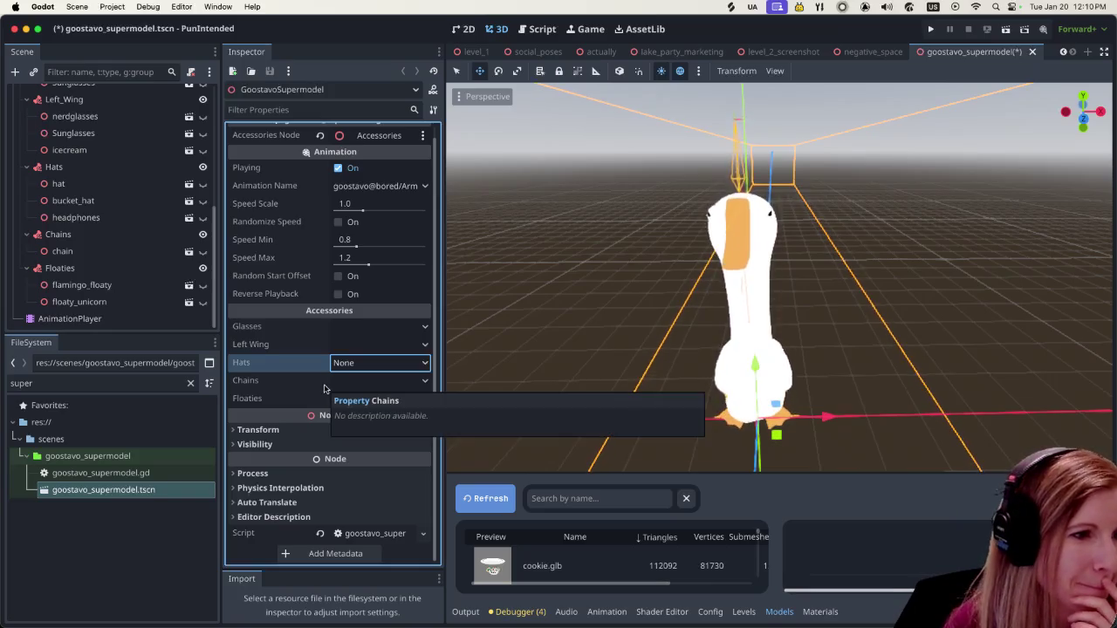
pyautogui.click(191, 384)
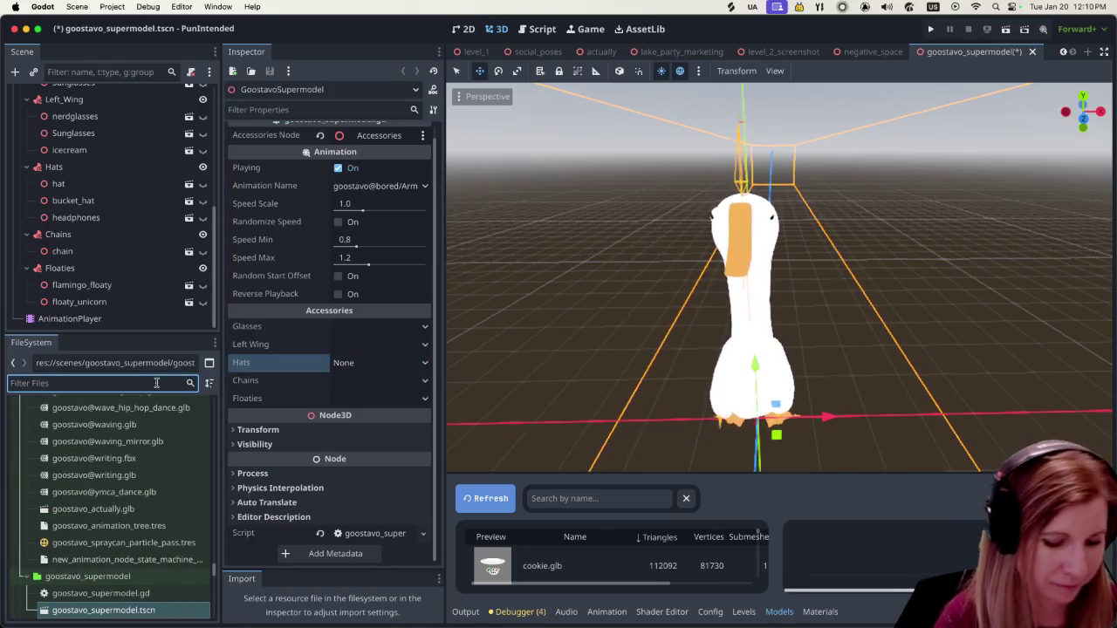
# Search models for 'raum' and drag raumhelm.glb onto the Hats node.
pyautogui.click(615, 498)
pyautogui.write('raum')
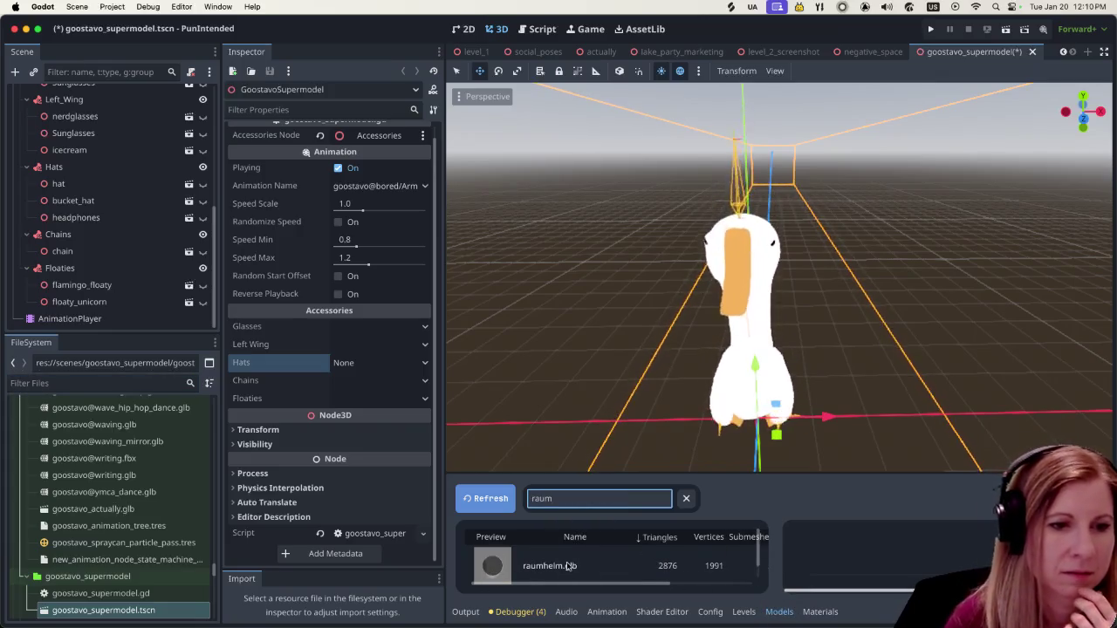
pyautogui.click(549, 565)
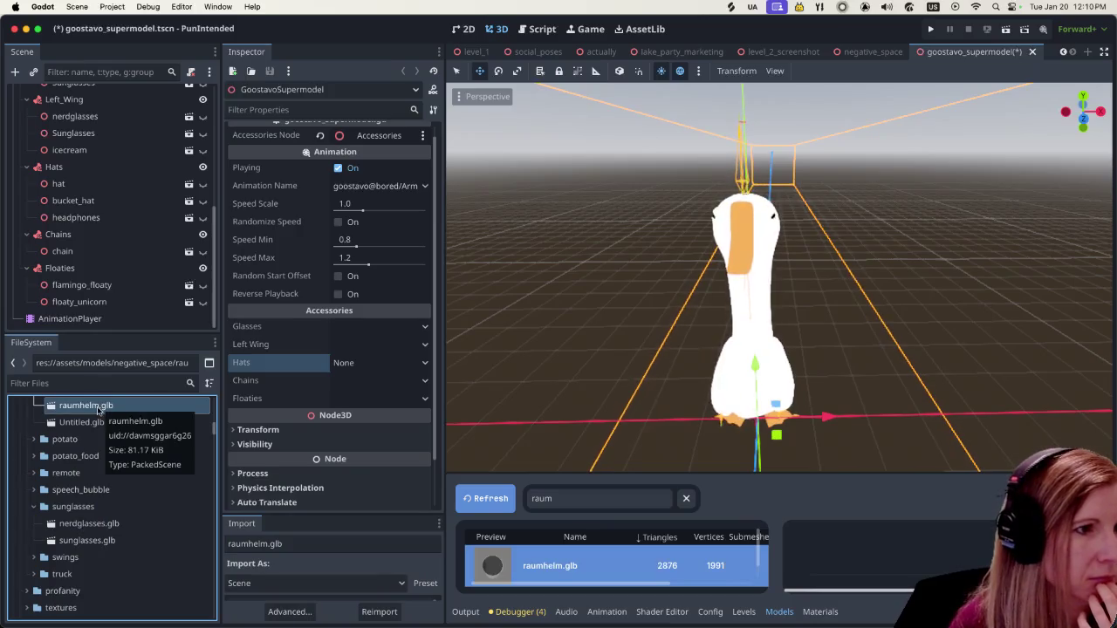
pyautogui.moveTo(95, 414); pyautogui.dragTo(61, 171)
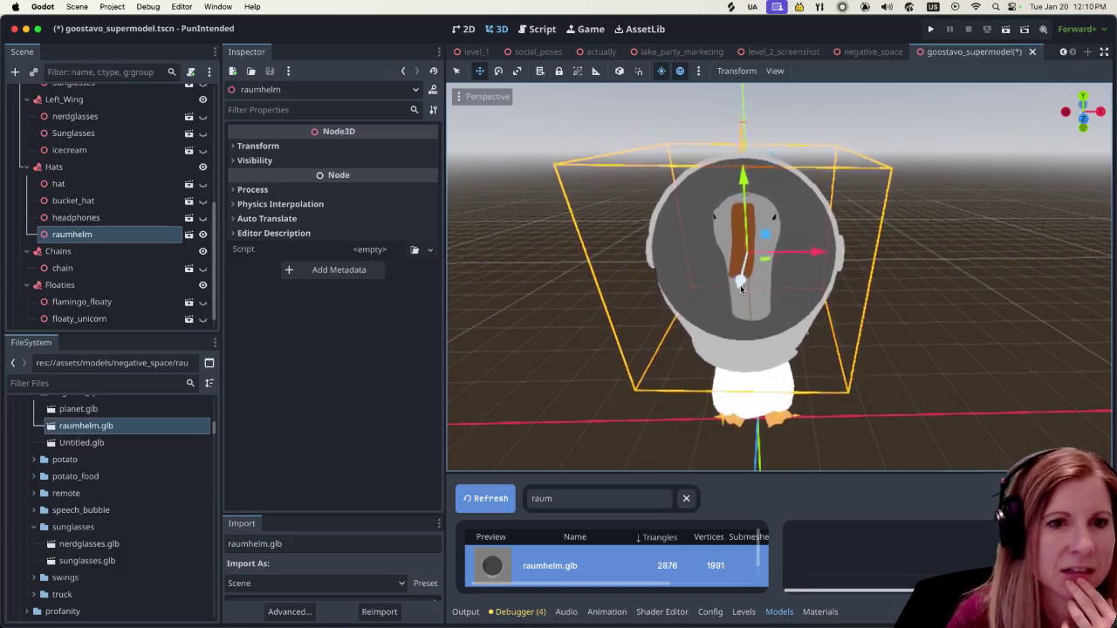
# Set the raumhelm helmet's linked Transform scale to 0.75 in the Inspector.
pyautogui.press('r')
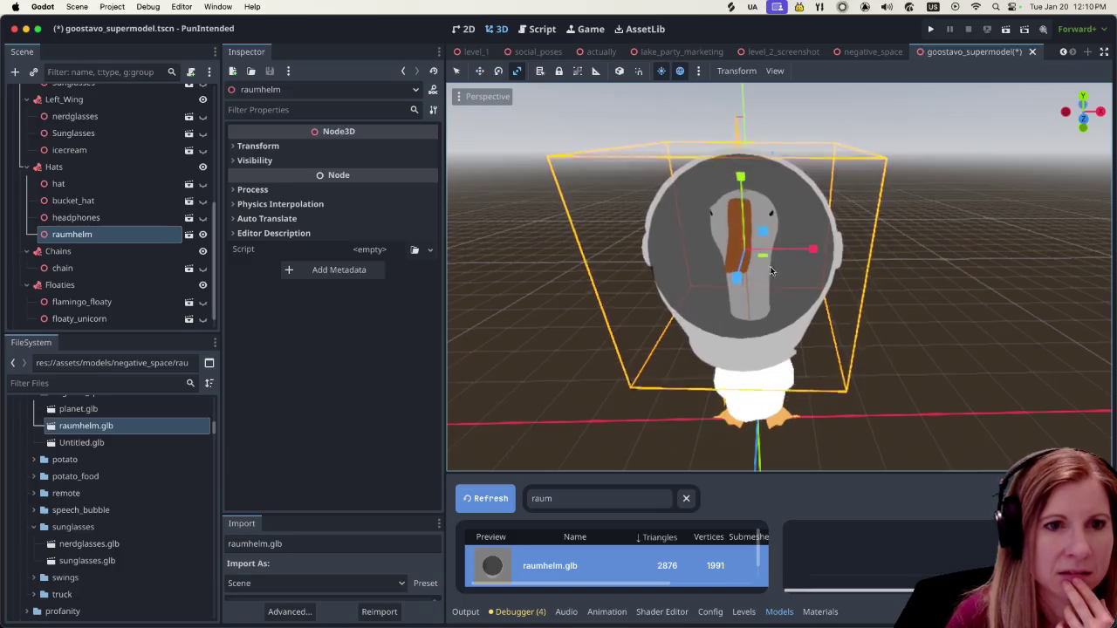
pyautogui.click(255, 146)
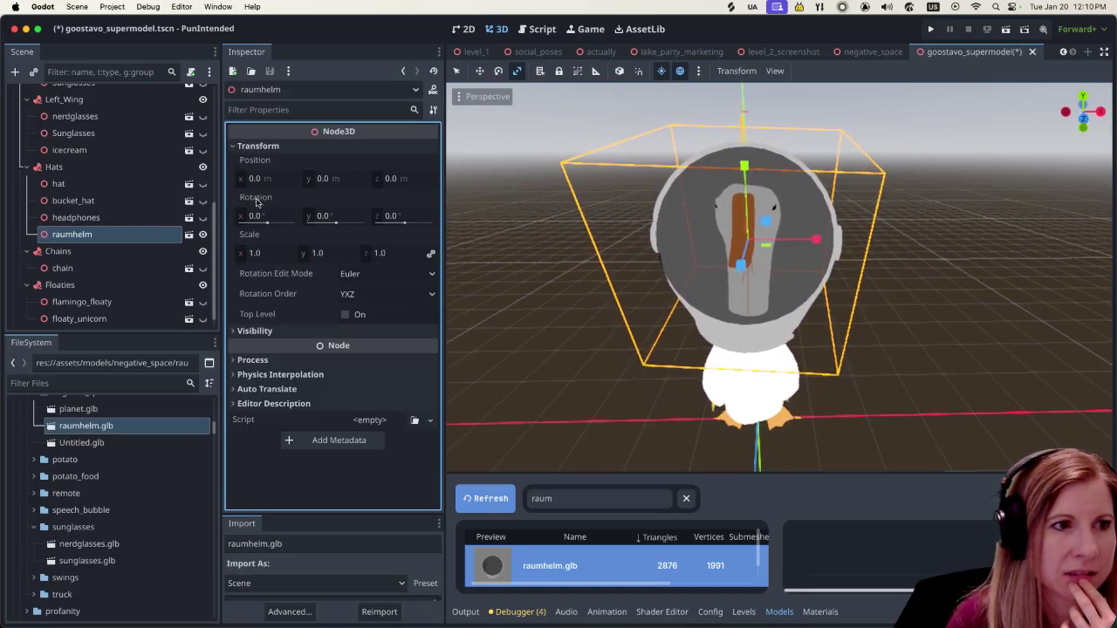
pyautogui.click(257, 253)
pyautogui.press('BackSpace')
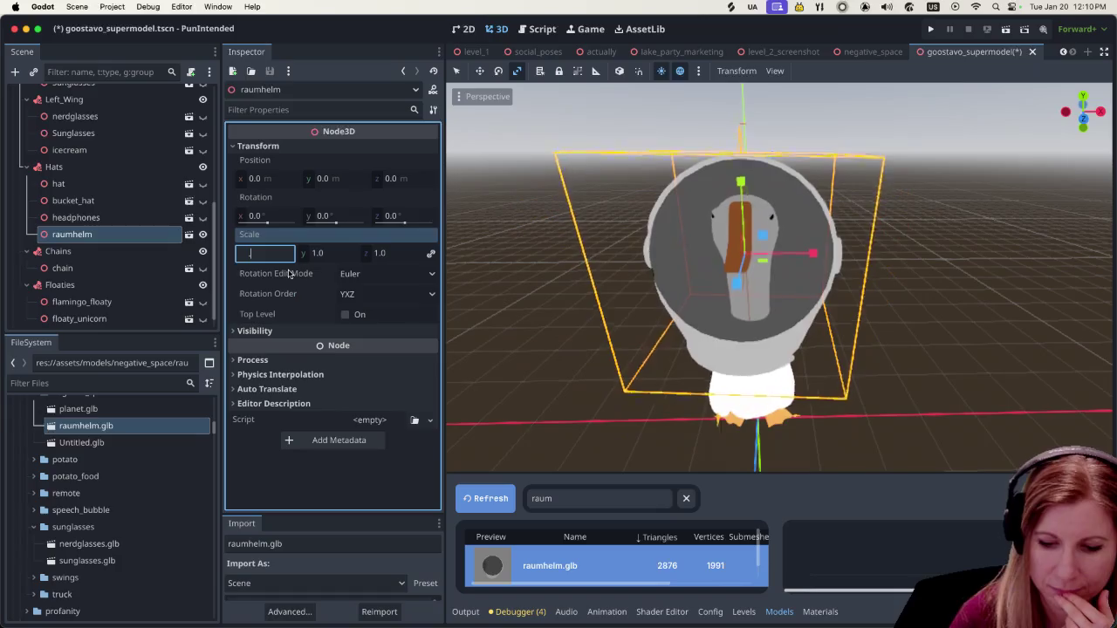
pyautogui.write('.0.5')
pyautogui.press('Return')
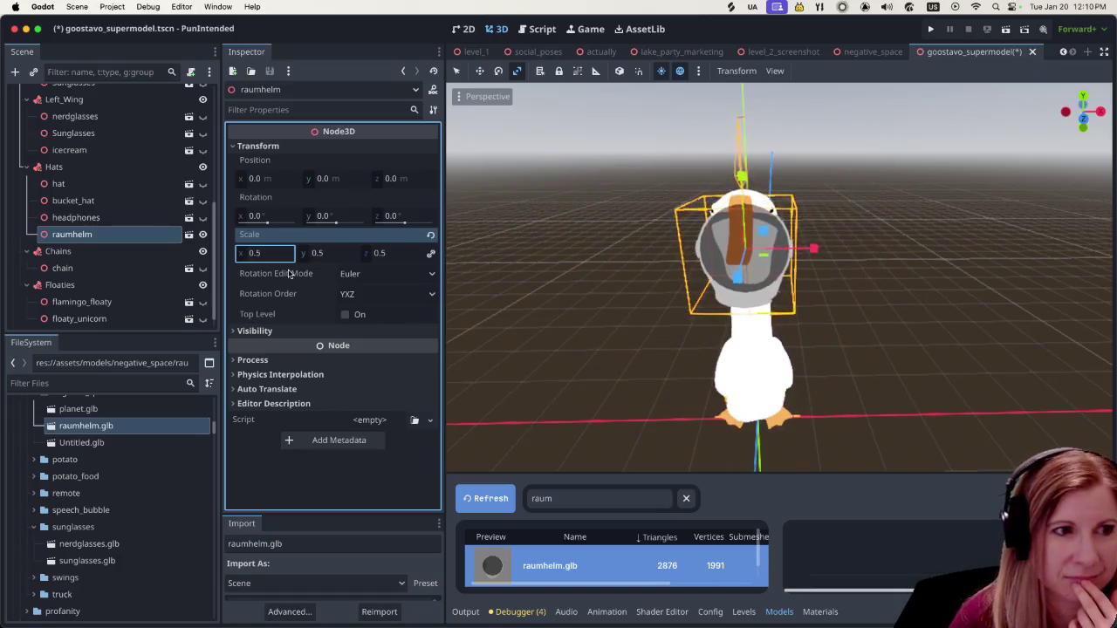
pyautogui.click(272, 252)
pyautogui.press('BackSpace')
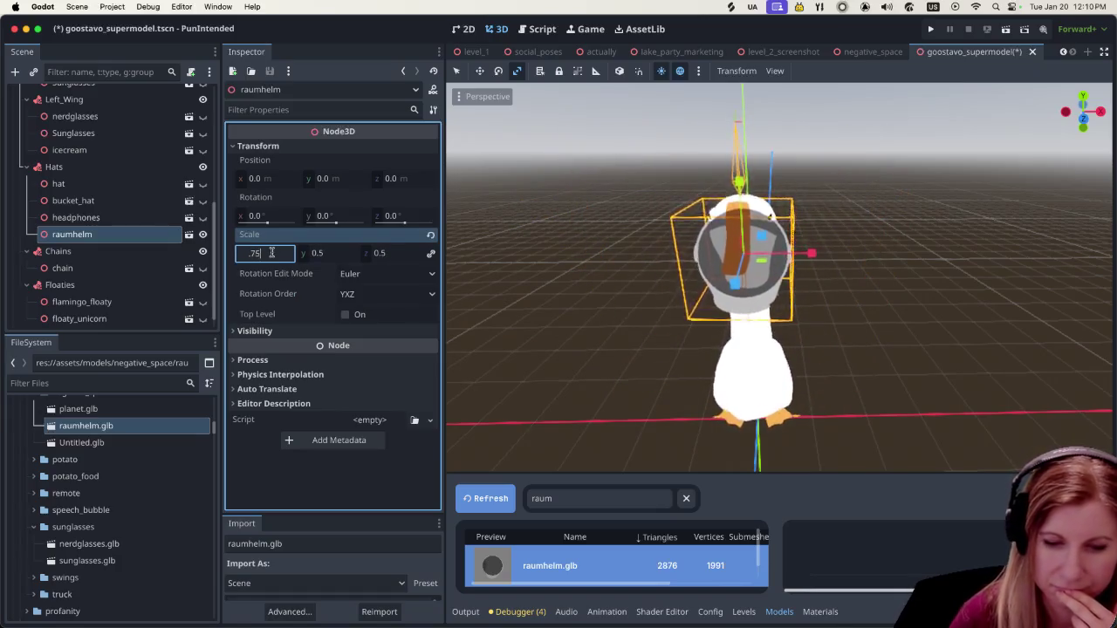
pyautogui.press('Return')
# Raise and tilt the helmet onto the goose's head, then push it forward along Z.
pyautogui.press('e')
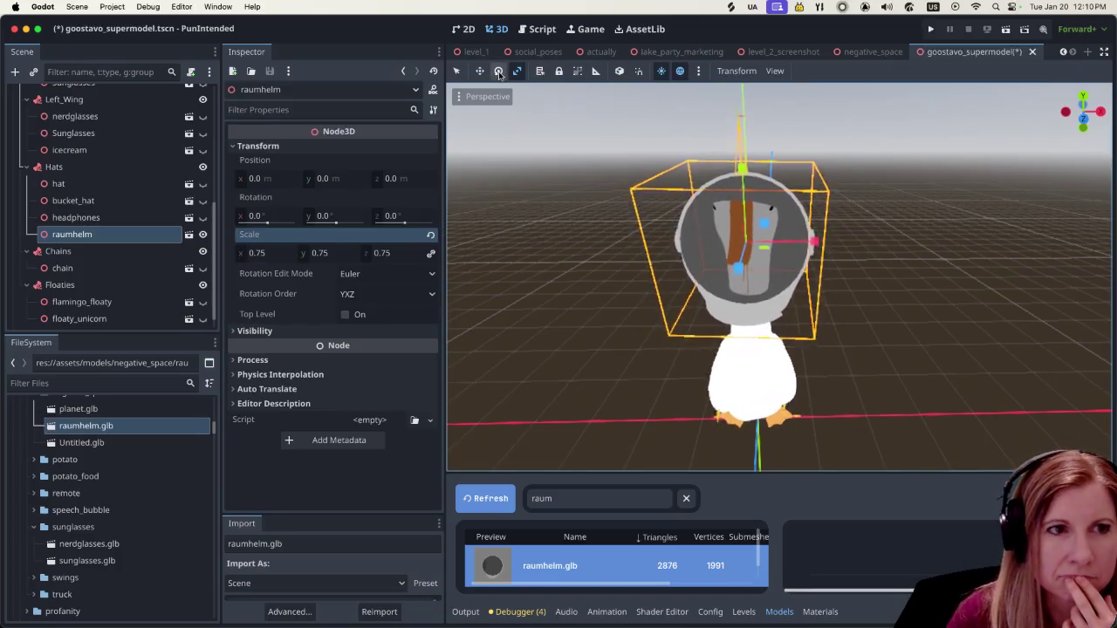
pyautogui.press('w')
pyautogui.press('q')
pyautogui.moveTo(744, 165); pyautogui.dragTo(743, 158)
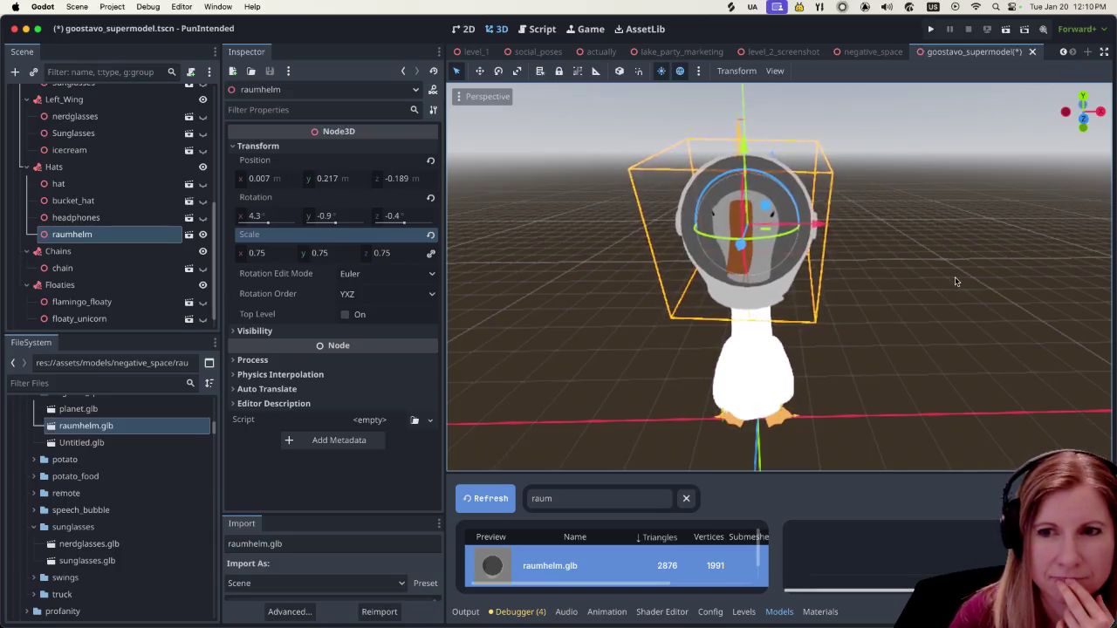
pyautogui.hscroll(5, 954, 281)
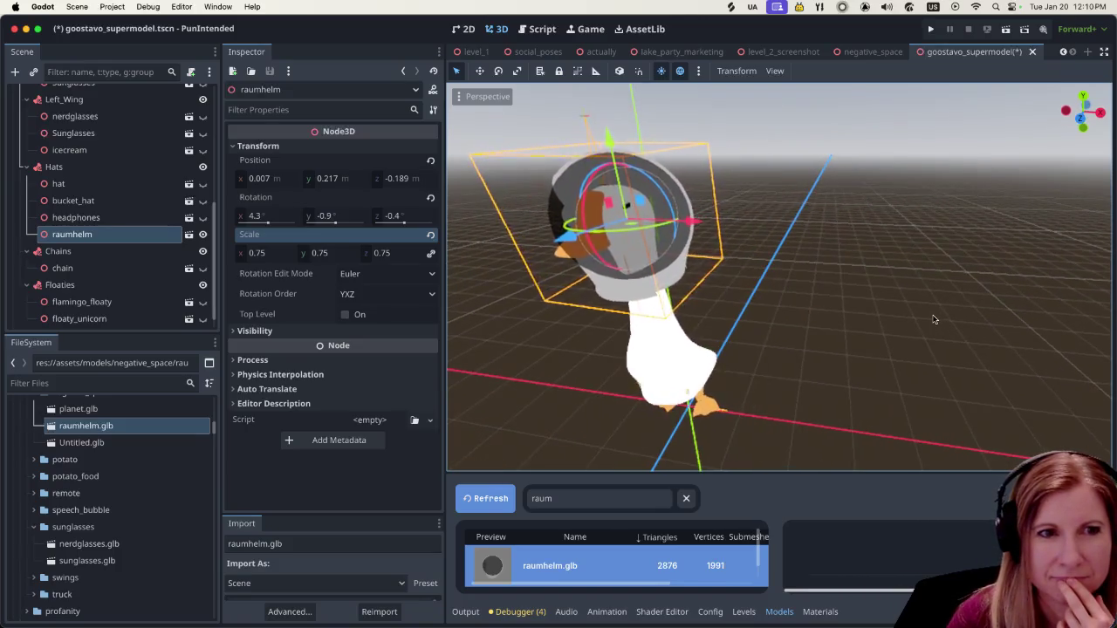
pyautogui.hscroll(3, 808, 368)
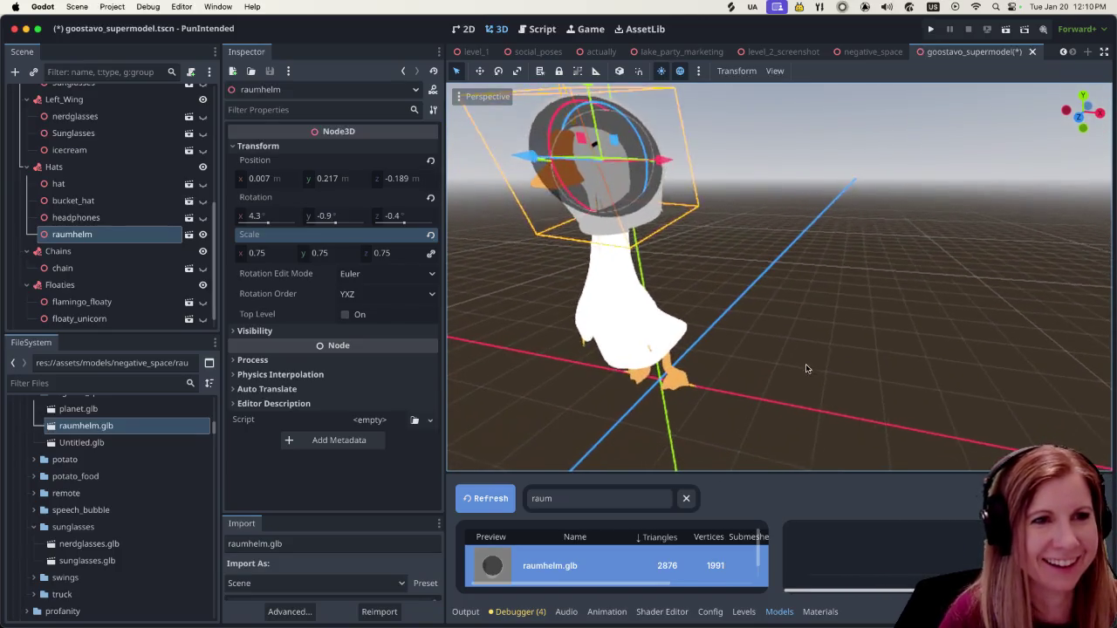
pyautogui.hscroll(3, 807, 369)
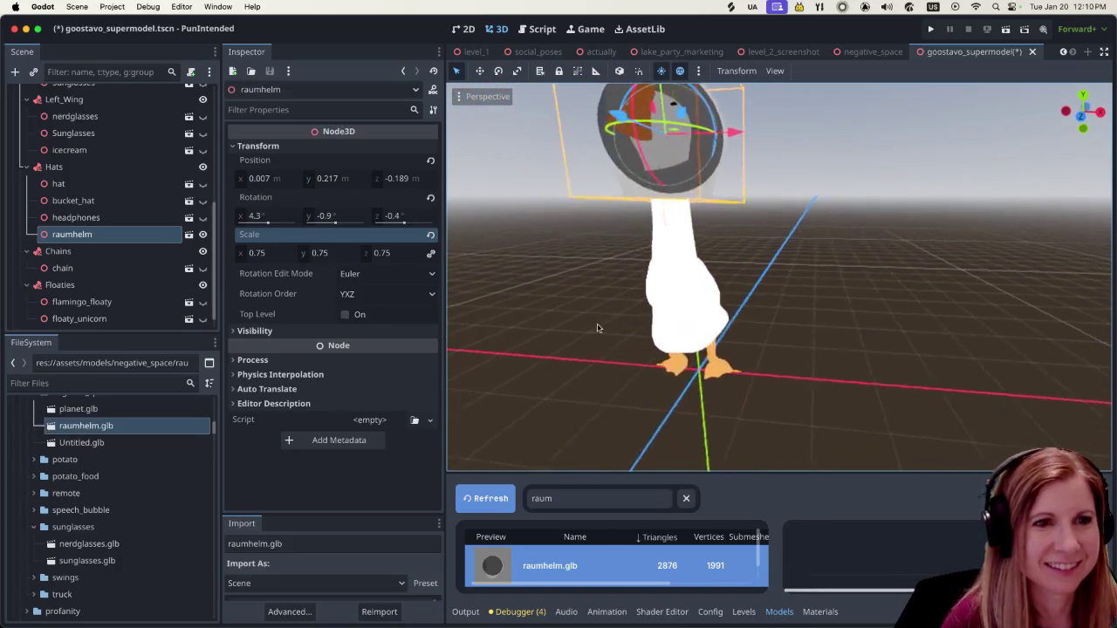
pyautogui.hscroll(5, 598, 328)
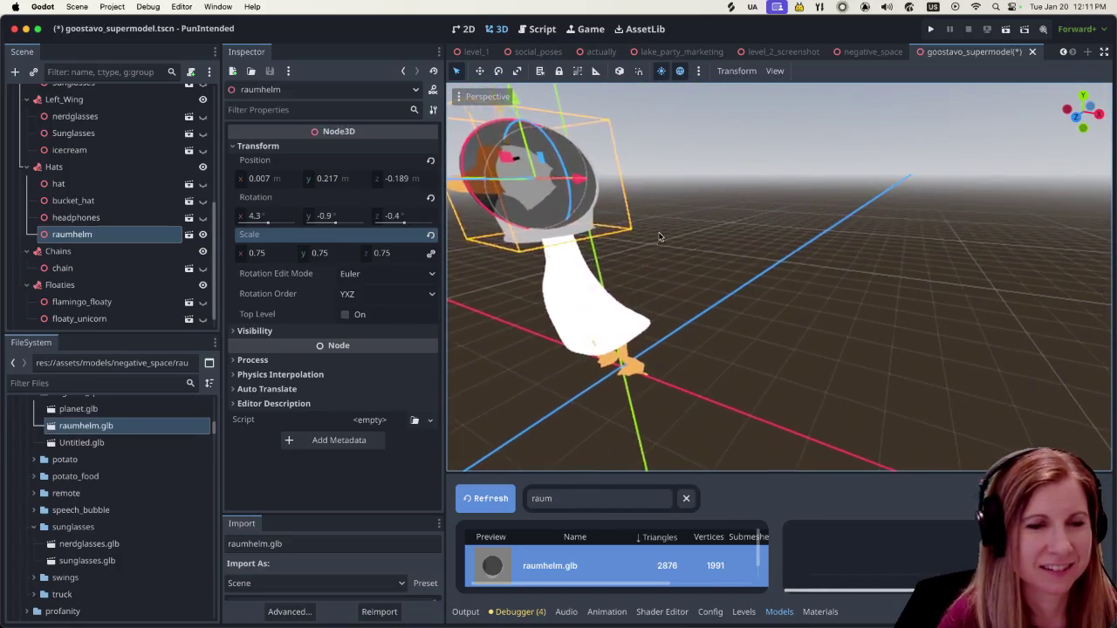
pyautogui.hscroll(10, 660, 237)
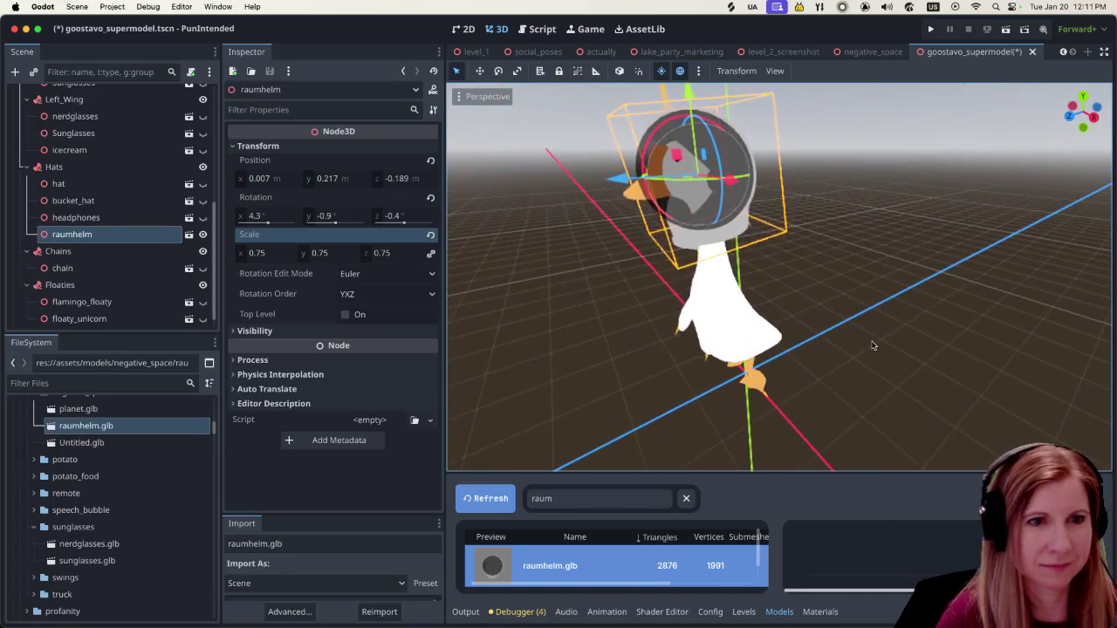
pyautogui.moveTo(614, 177); pyautogui.dragTo(609, 170)
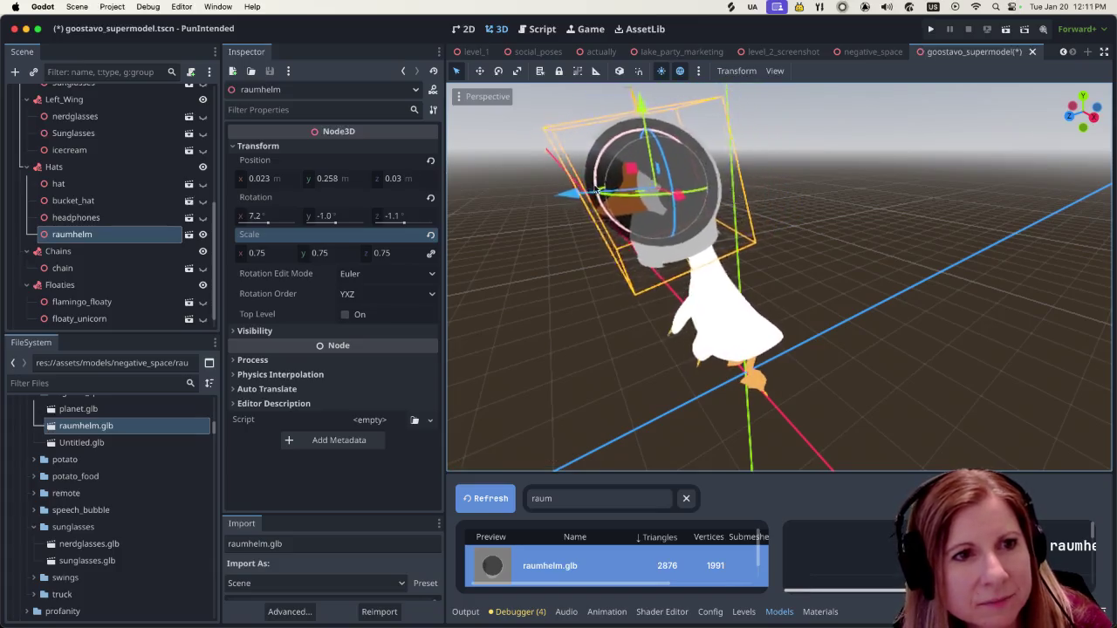
# Check the helmet placement in Right Orthogonal view, undoing an unwanted depth shift.
pyautogui.hscroll(10, 877, 319)
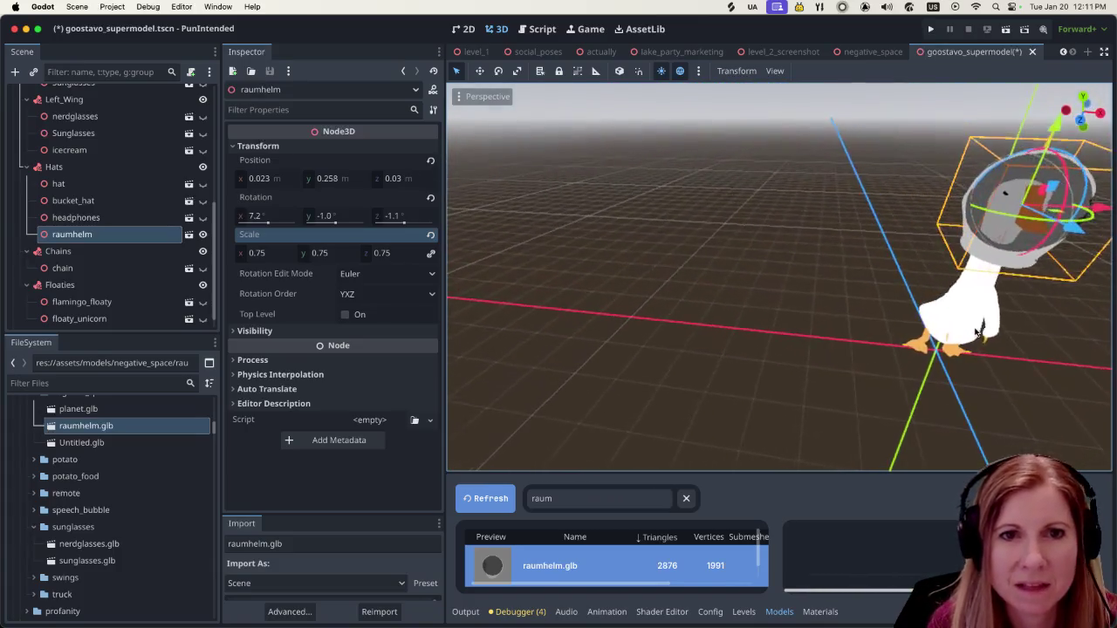
pyautogui.hscroll(8, 907, 327)
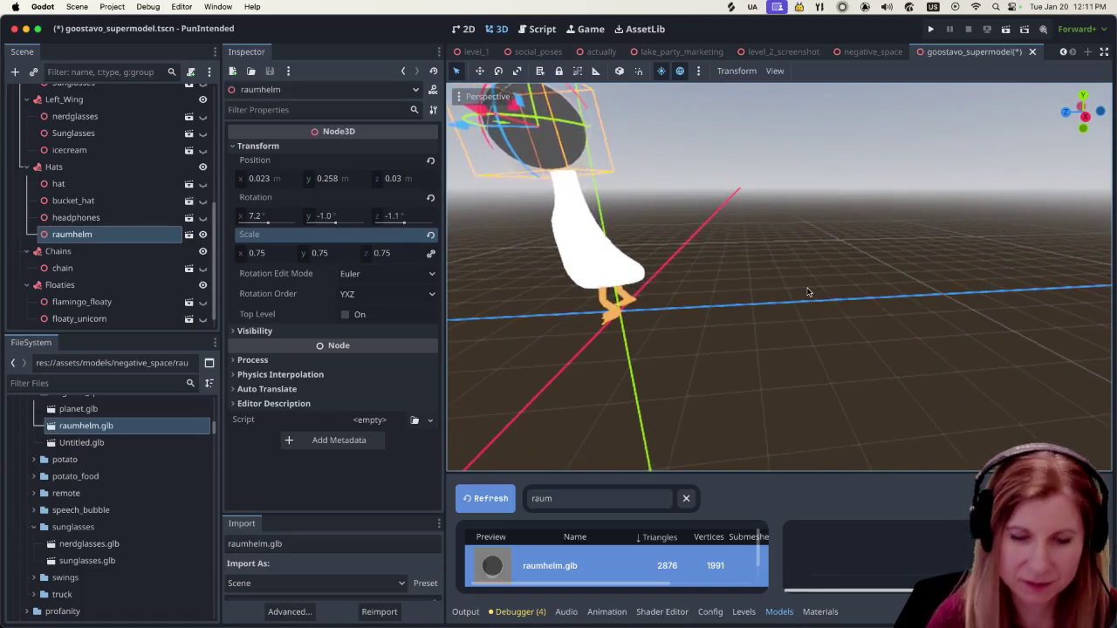
pyautogui.press('KP_3')
pyautogui.scroll(10, 657, 279)
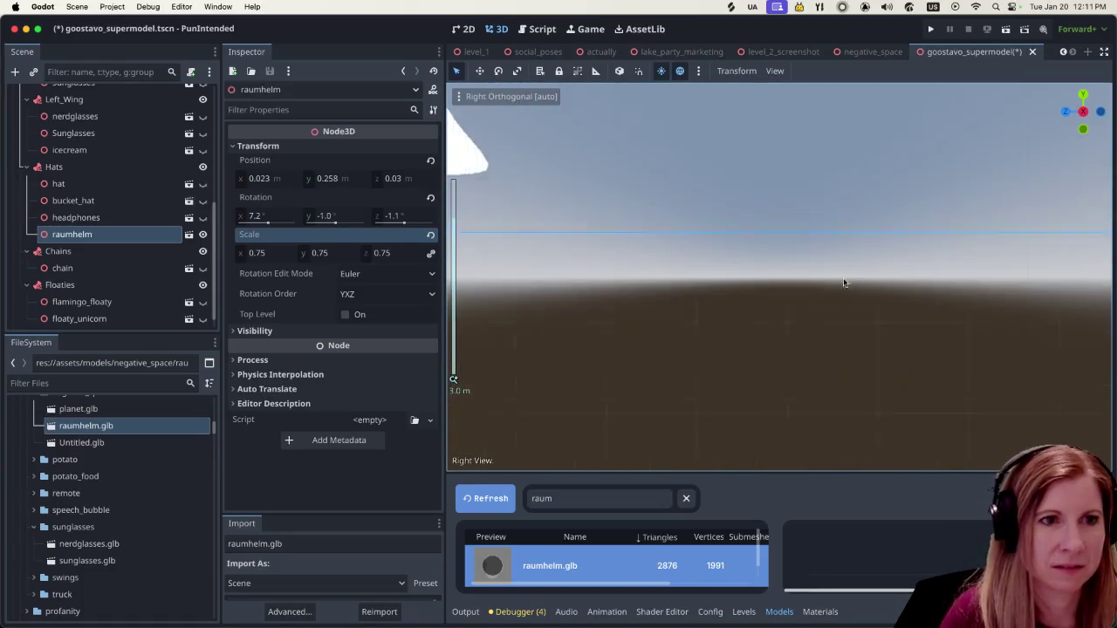
pyautogui.scroll(5, 854, 258)
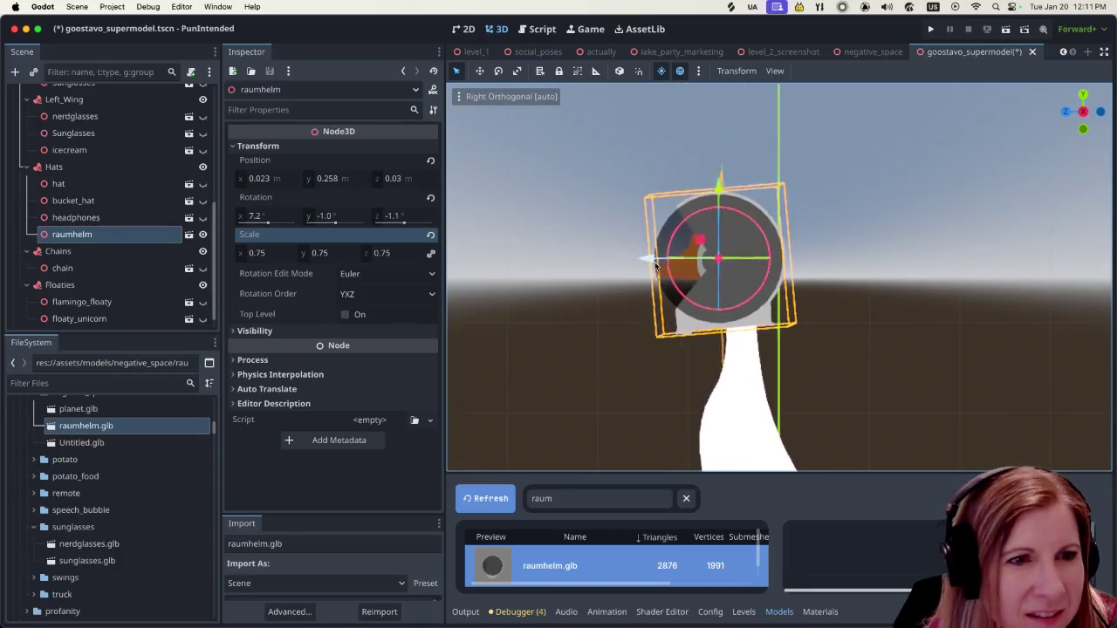
pyautogui.moveTo(672, 263); pyautogui.dragTo(648, 263)
pyautogui.press('super+z')
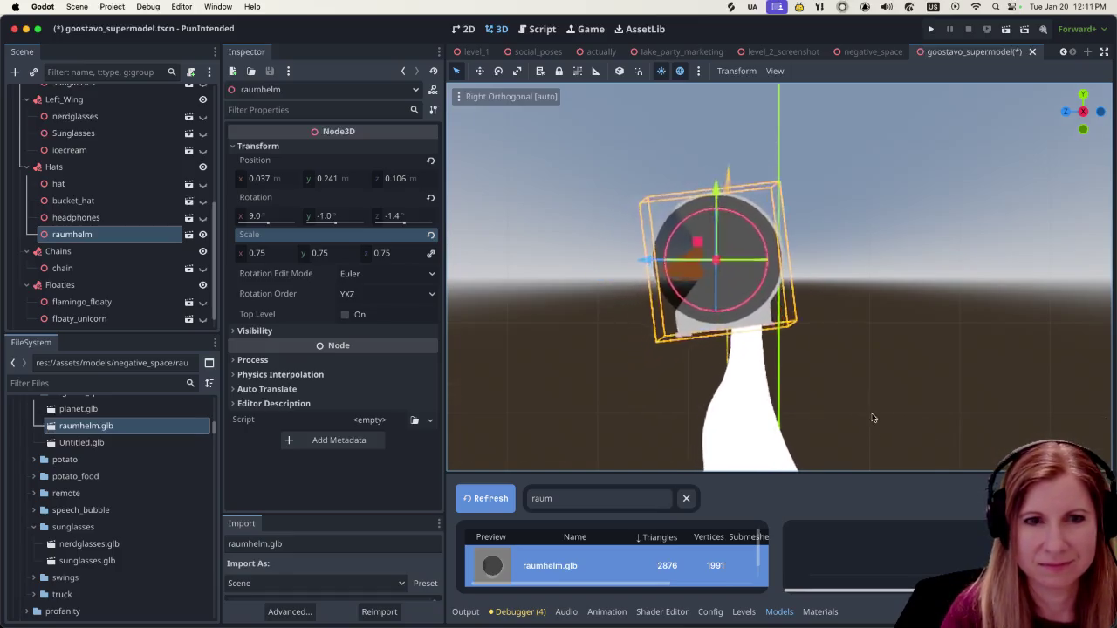
pyautogui.scroll(-3, 864, 384)
pyautogui.scroll(-5, 835, 365)
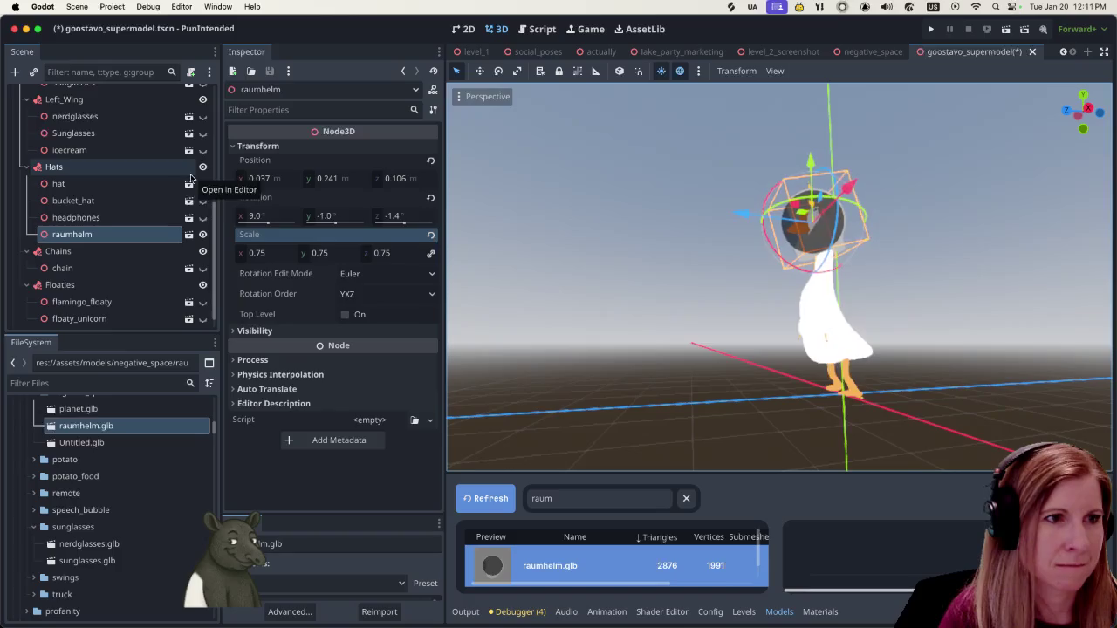
# Uncheck Playing in the GoostavoSupermodel root's Animation settings.
pyautogui.scroll(5, 131, 183)
pyautogui.click(109, 94)
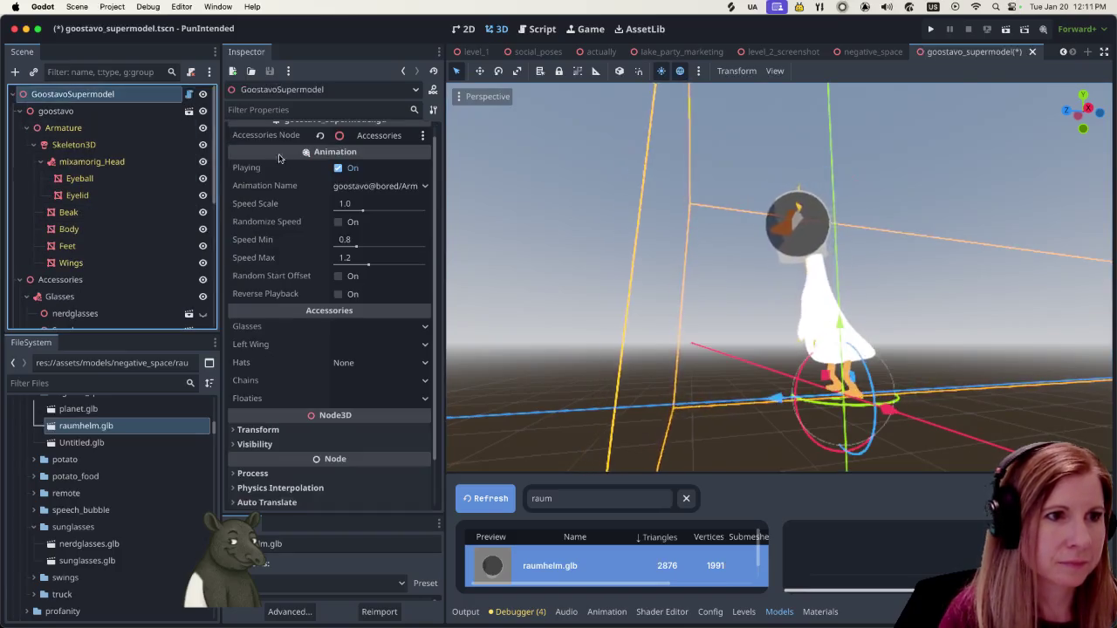
pyautogui.click(338, 168)
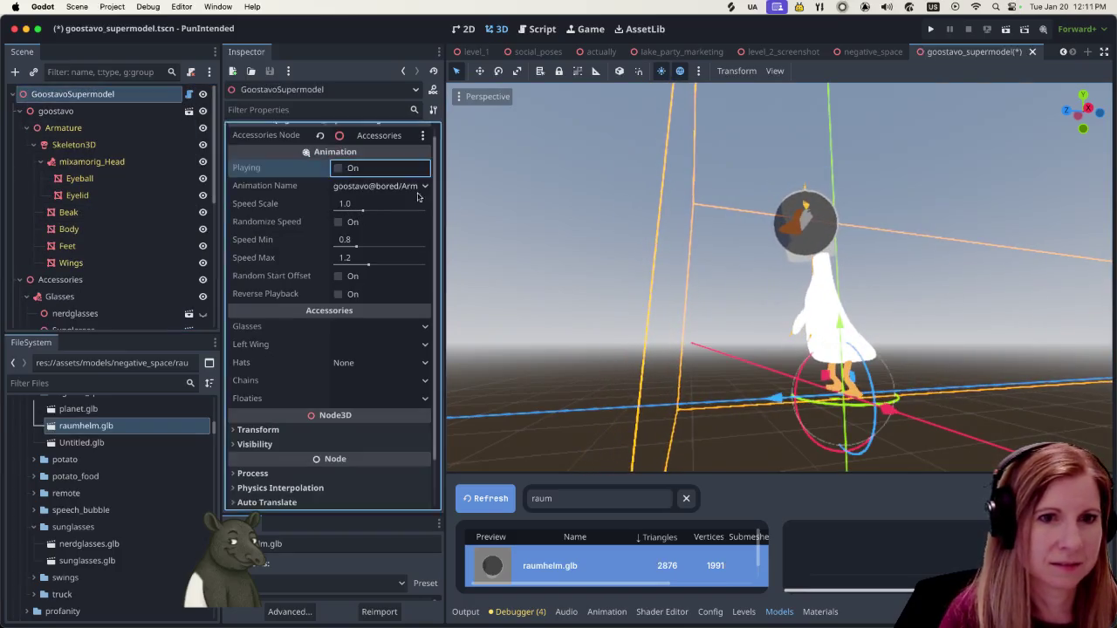
# Orbit and zoom around the helmeted goose to inspect it from all sides.
pyautogui.scroll(-5, 917, 279)
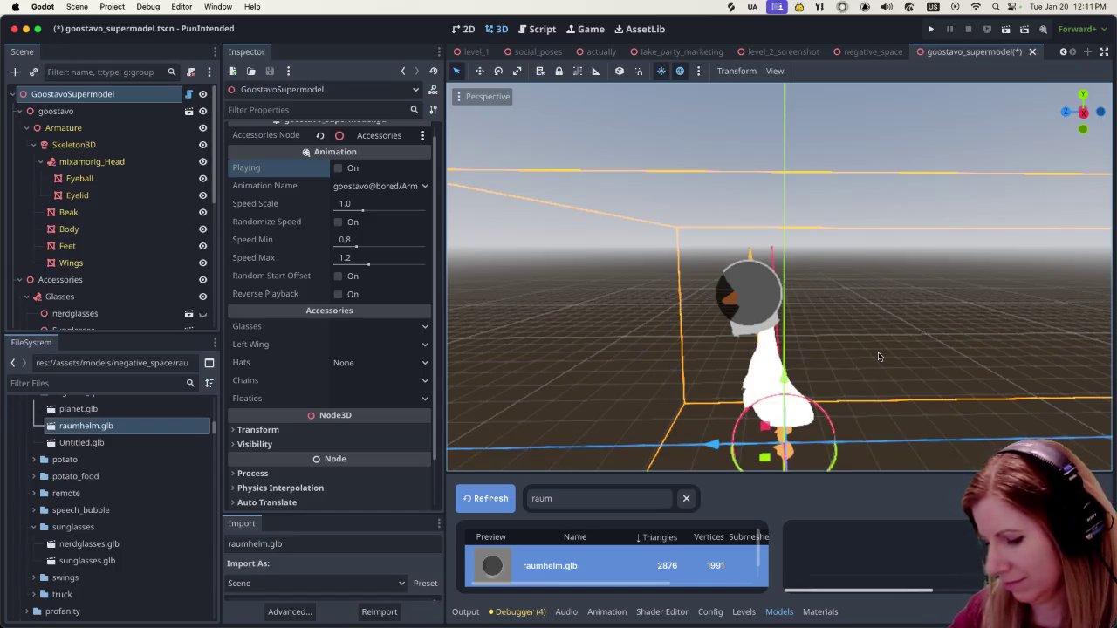
pyautogui.scroll(5, 852, 392)
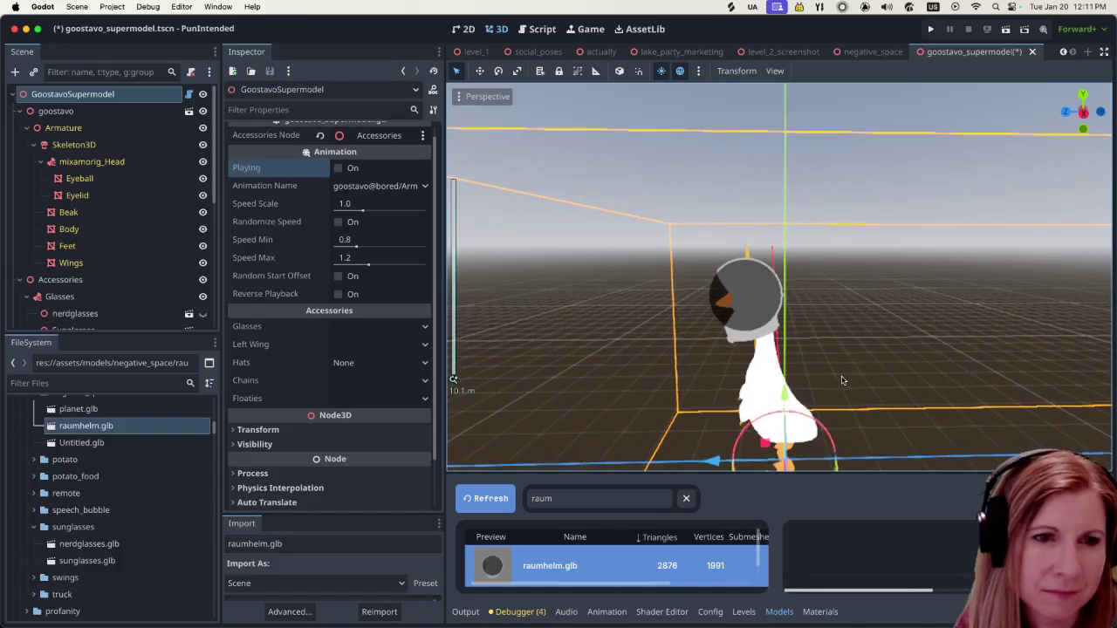
pyautogui.scroll(-5, 874, 384)
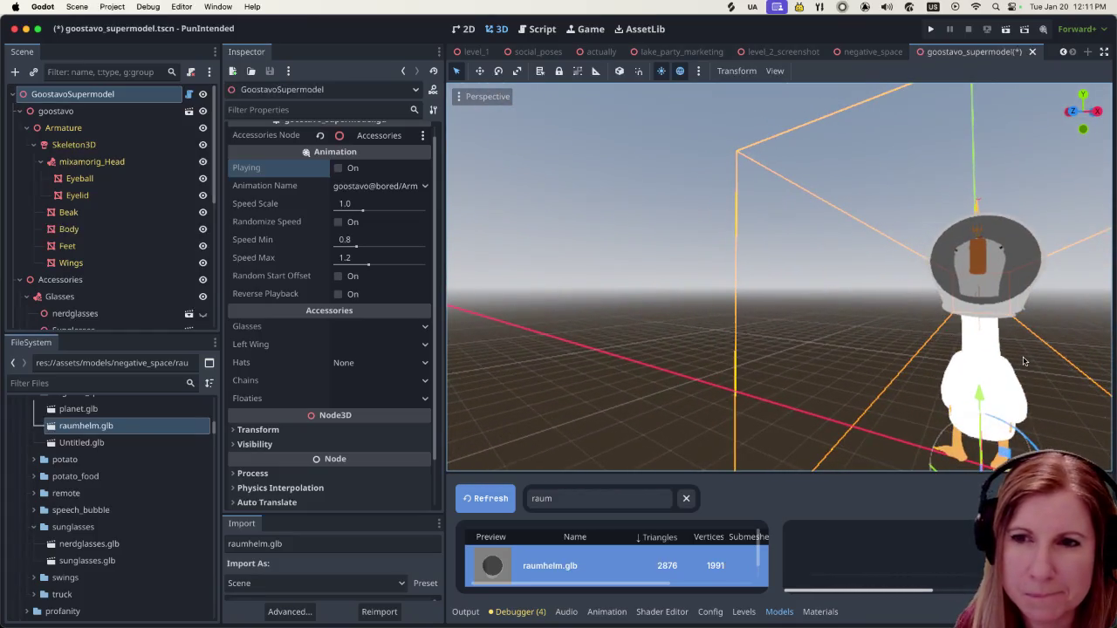
pyautogui.hscroll(10, 996, 316)
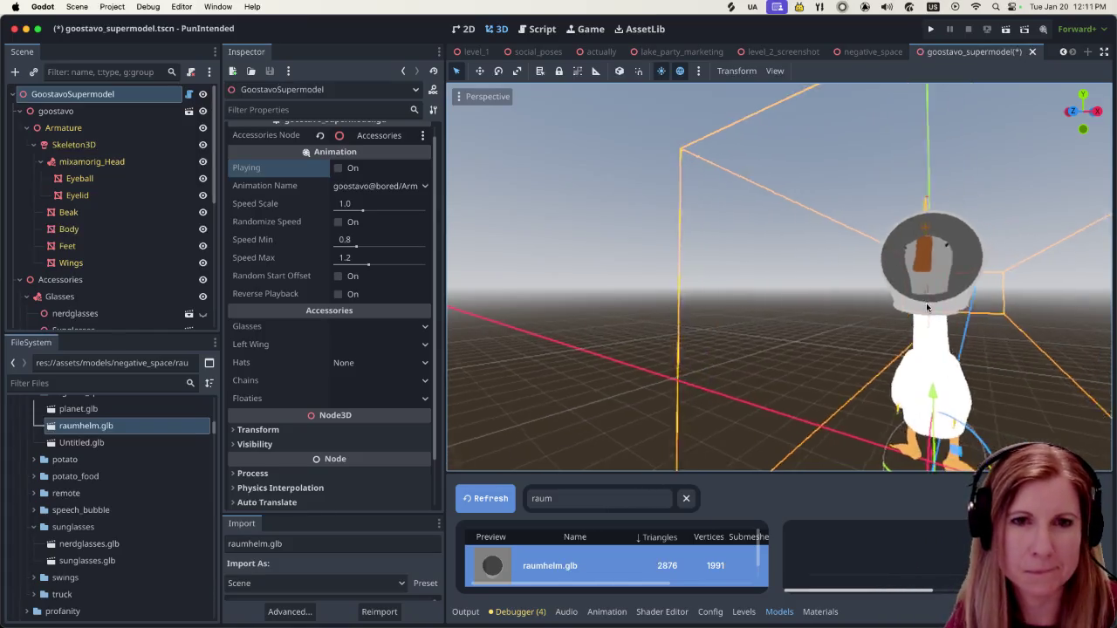
pyautogui.scroll(5, 859, 384)
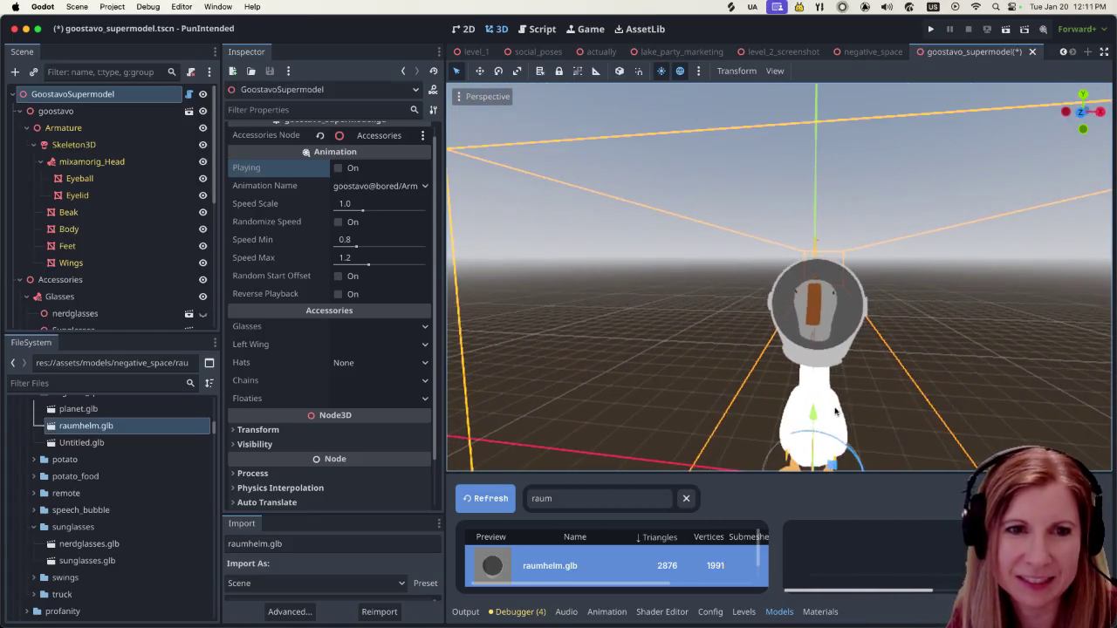
pyautogui.hscroll(10, 875, 399)
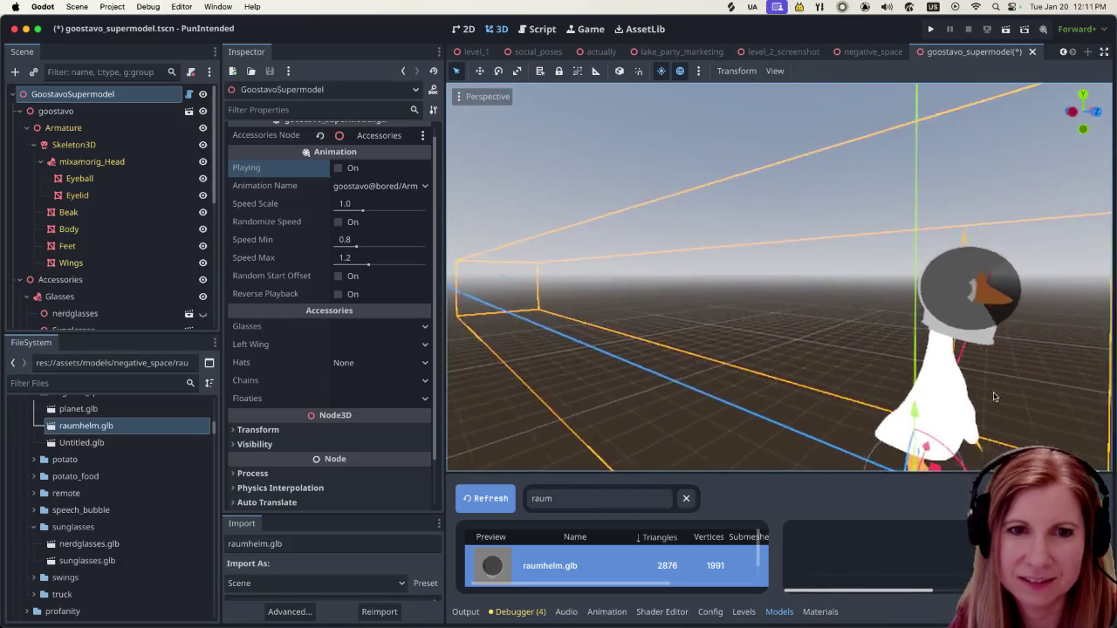
pyautogui.scroll(-5, 707, 356)
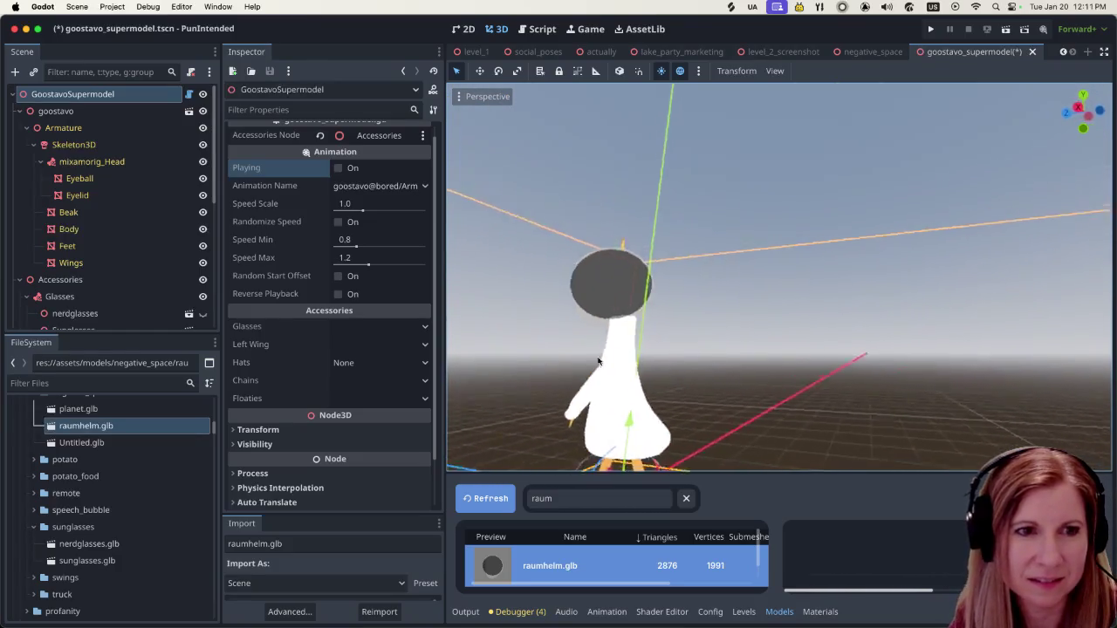
pyautogui.hscroll(10, 760, 366)
pyautogui.scroll(5, 823, 378)
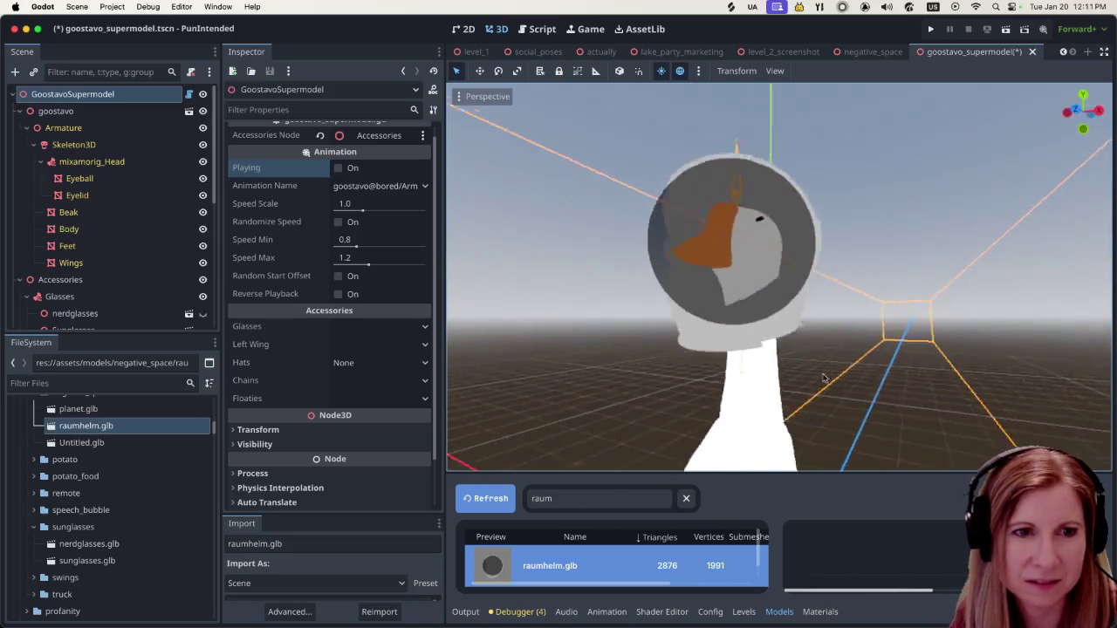
pyautogui.hscroll(10, 823, 378)
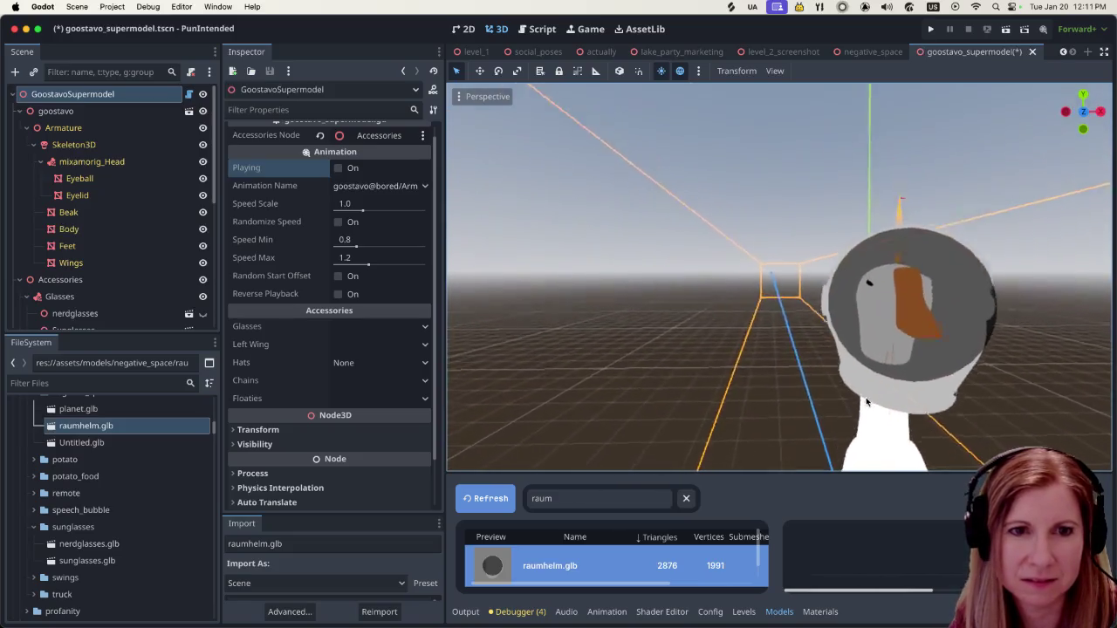
pyautogui.scroll(-5, 808, 384)
pyautogui.scroll(2, 808, 384)
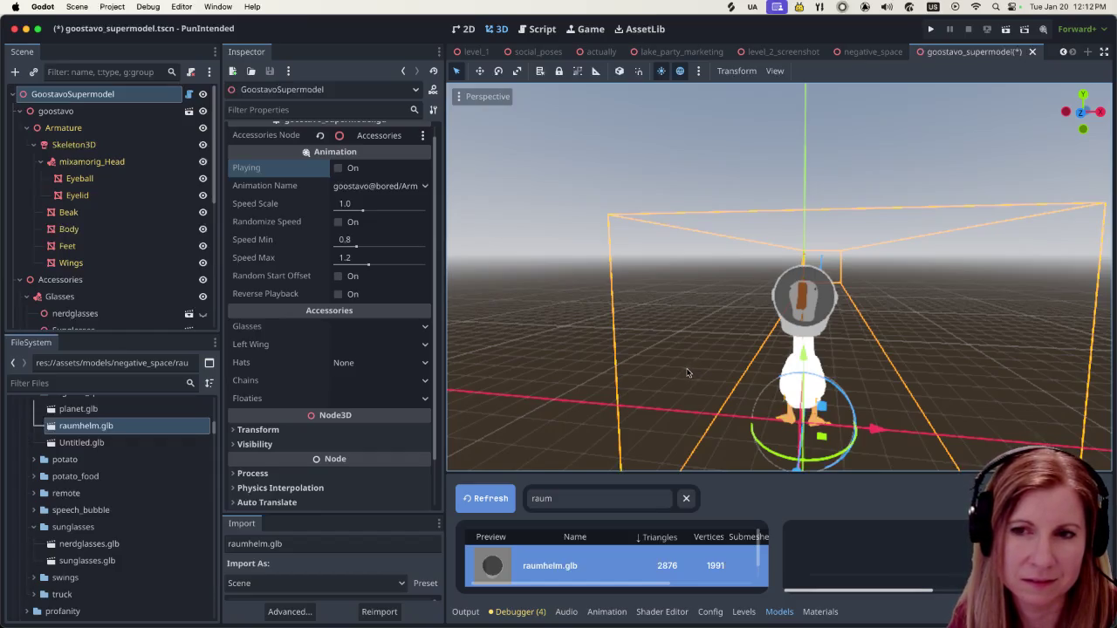
pyautogui.scroll(-4, 685, 373)
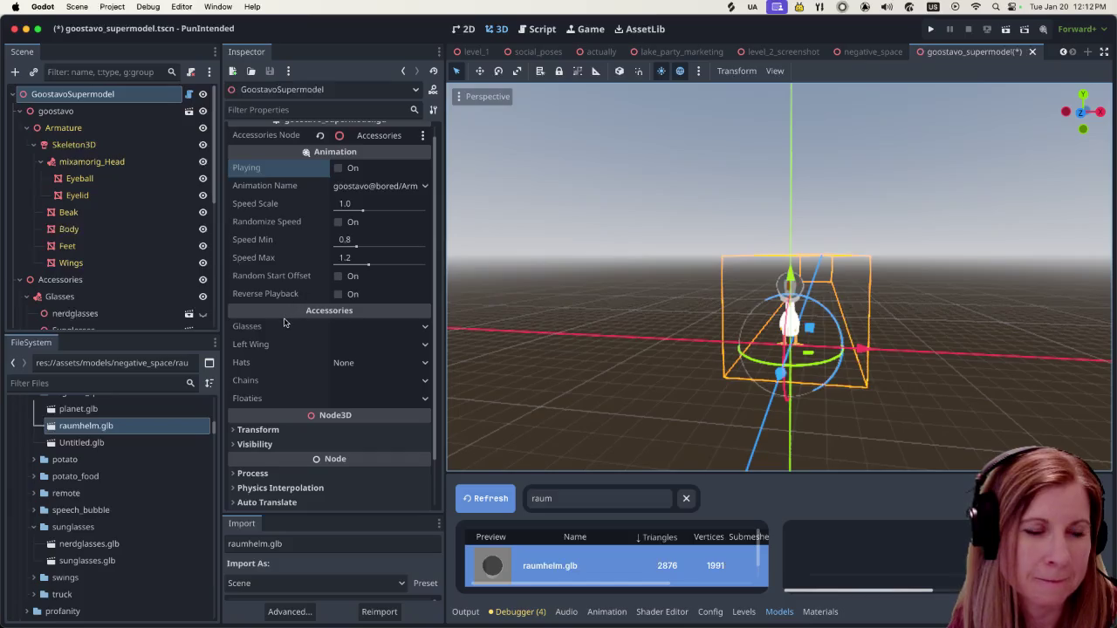
pyautogui.scroll(-2, 297, 337)
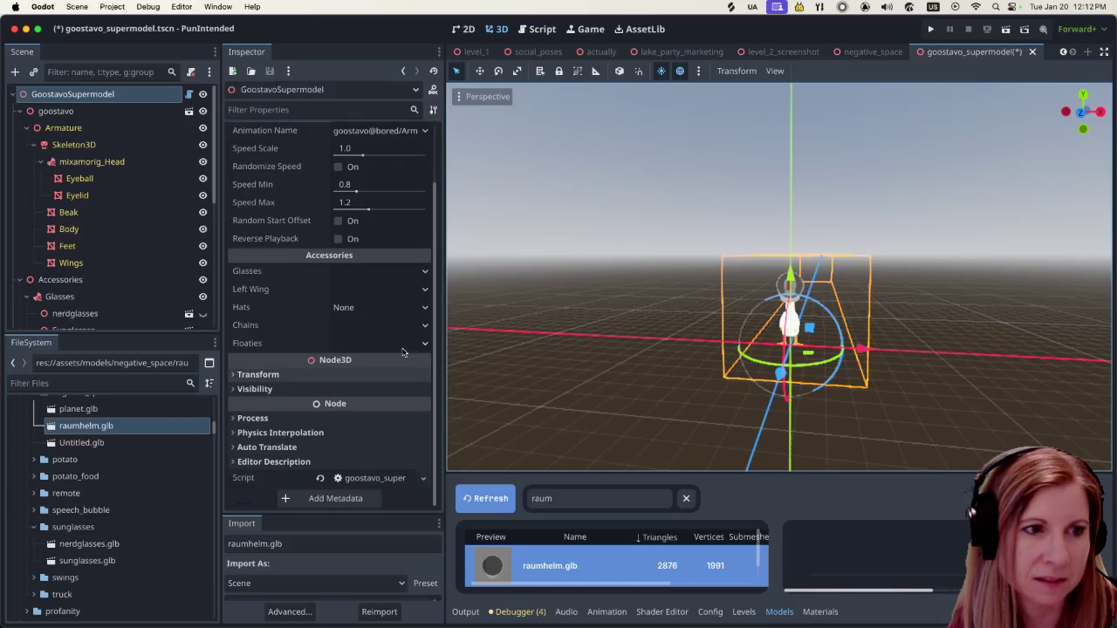
pyautogui.scroll(2, 361, 307)
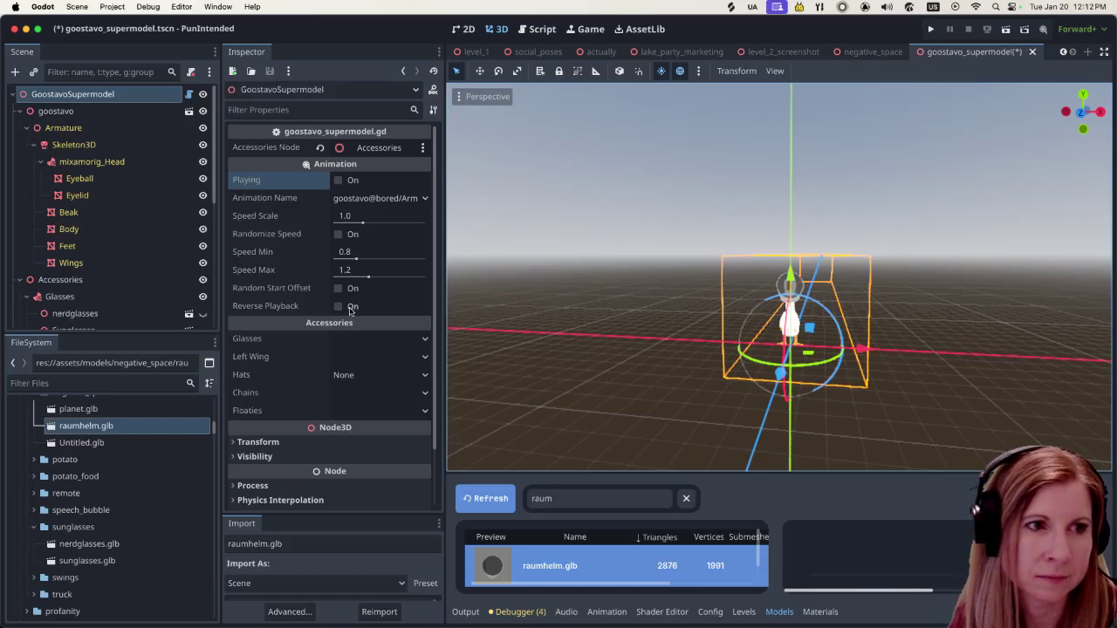
# Save goostavo_supermodel and switch to the negative_space scene tab.
pyautogui.press('super+s')
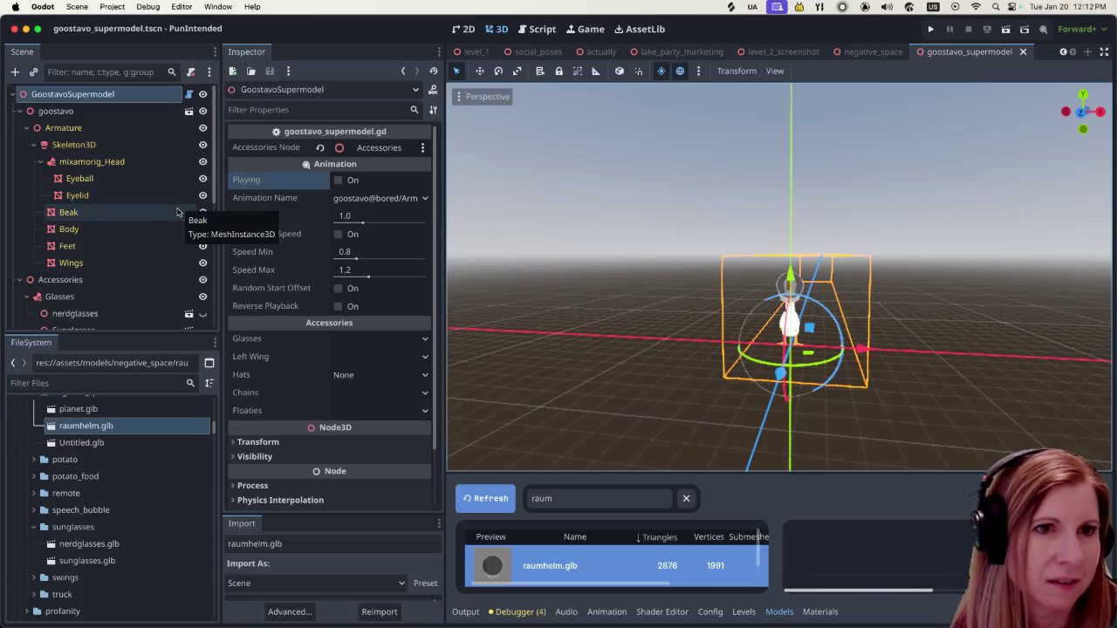
pyautogui.click(873, 51)
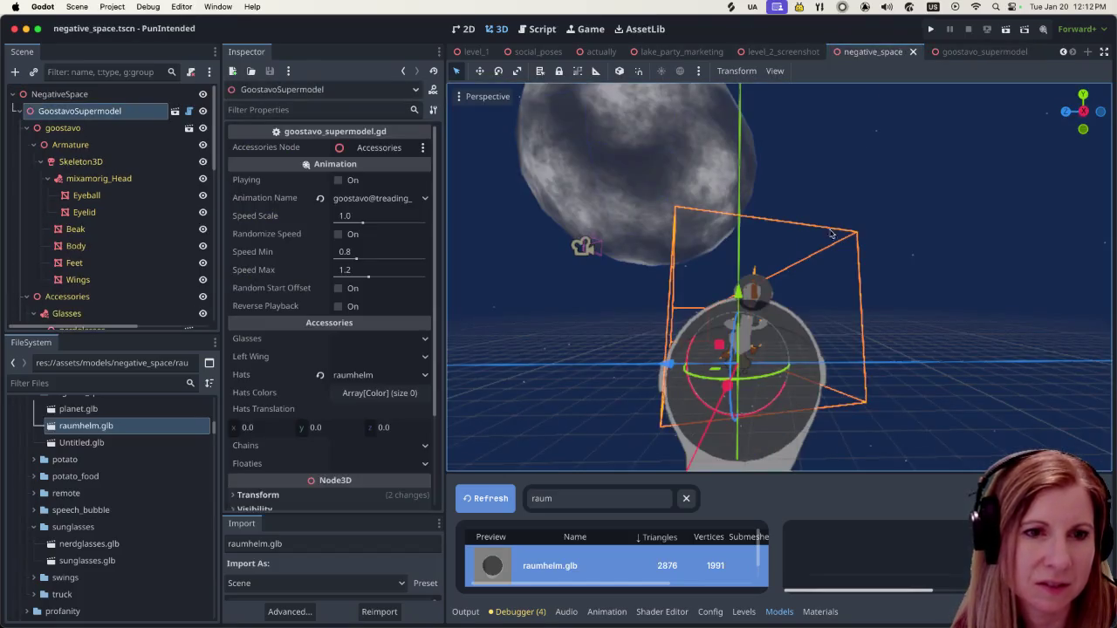
# Select the GoostavoSupermodel_BoneAttachment node in the negative_space Scene dock.
pyautogui.scroll(-5, 121, 255)
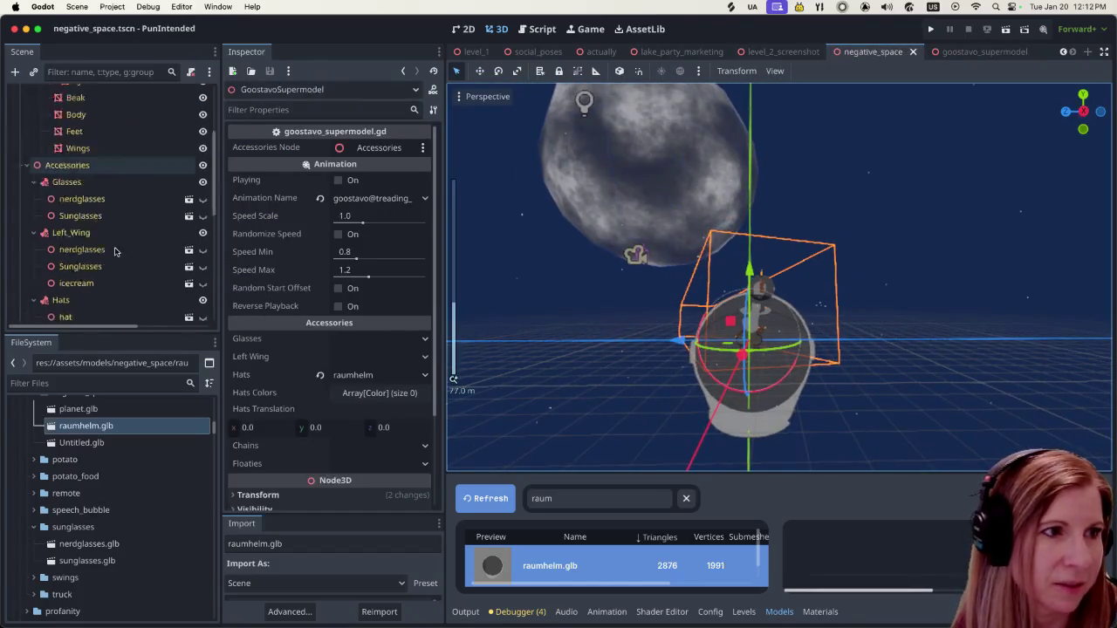
pyautogui.scroll(-3, 120, 254)
pyautogui.click(131, 312)
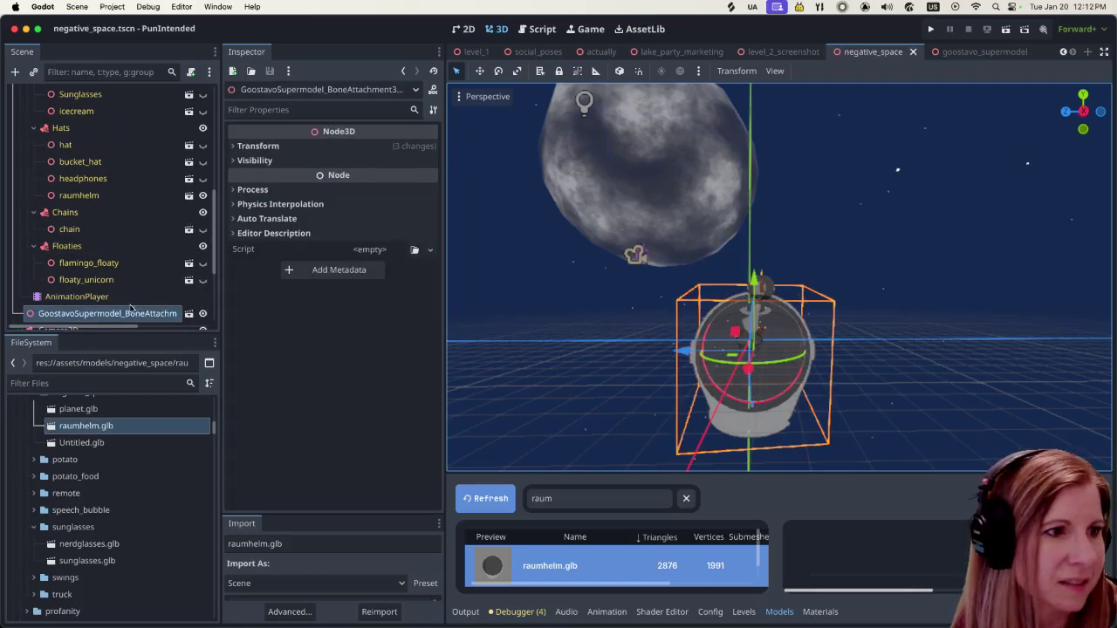
pyautogui.scroll(-3, 139, 288)
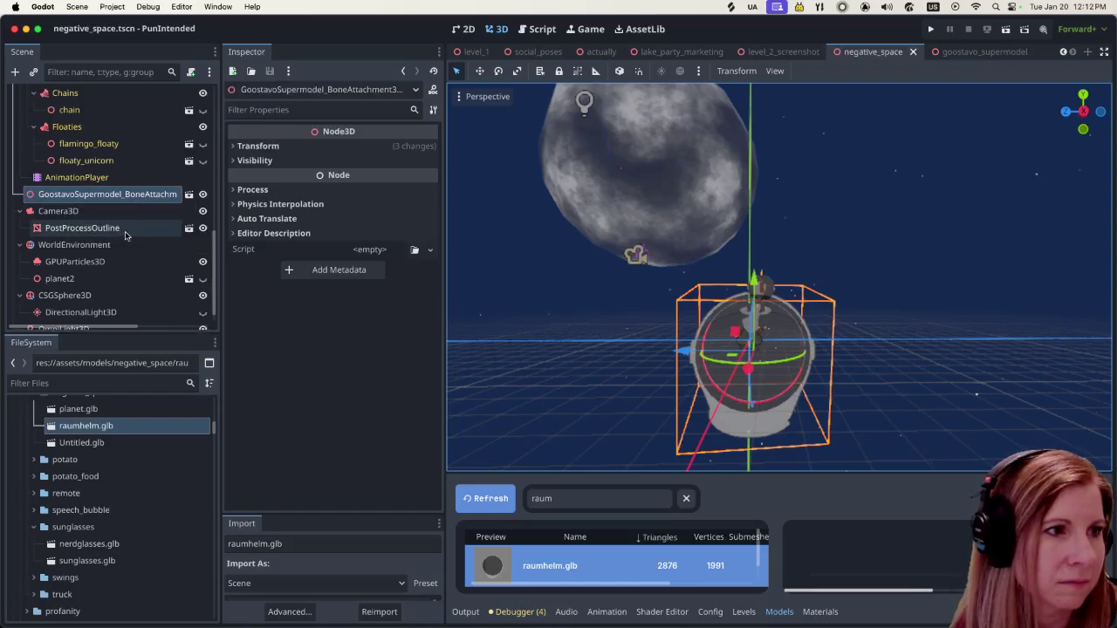
pyautogui.scroll(10, 136, 218)
# Turn off Editable Children on the GoostavoSupermodel instance, confirming the revert to defaults.
pyautogui.click(96, 111)
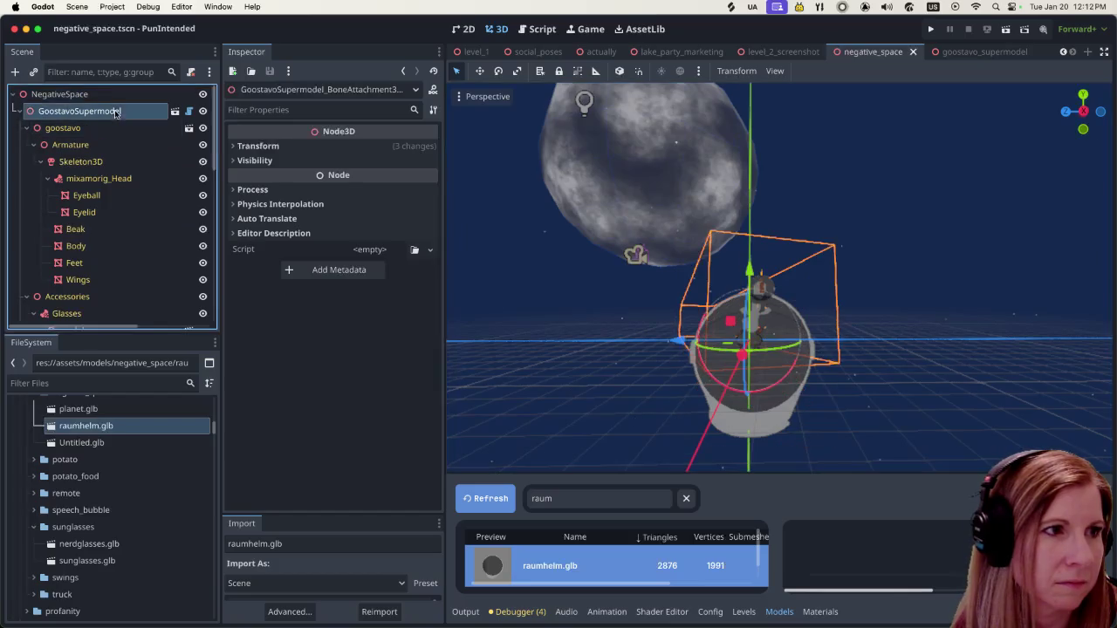
pyautogui.rightClick(112, 111)
pyautogui.click(166, 481)
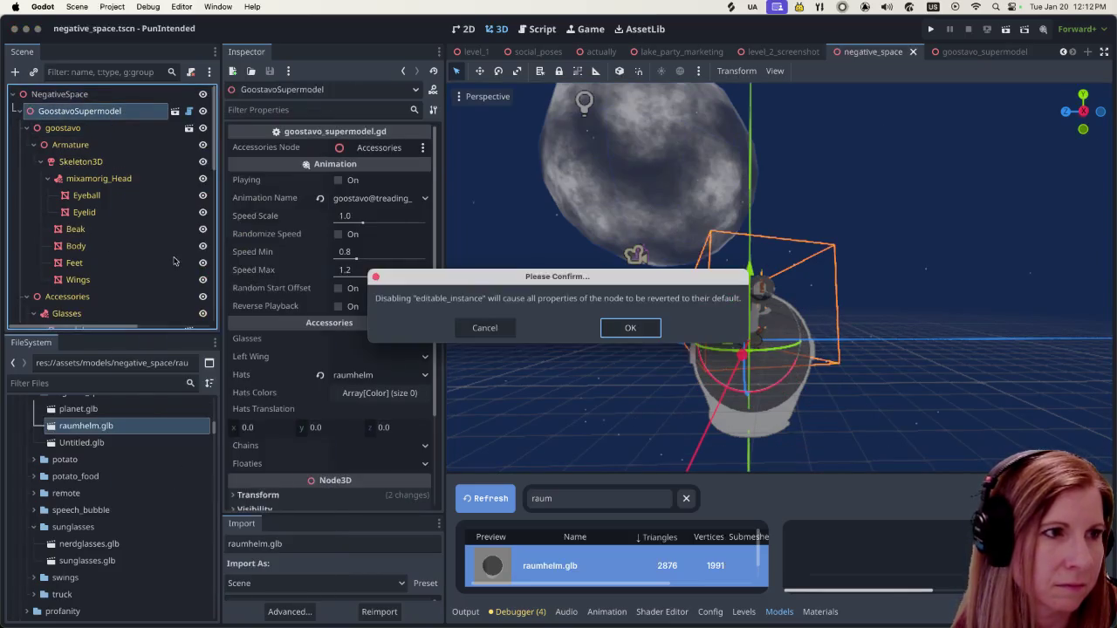
pyautogui.click(630, 329)
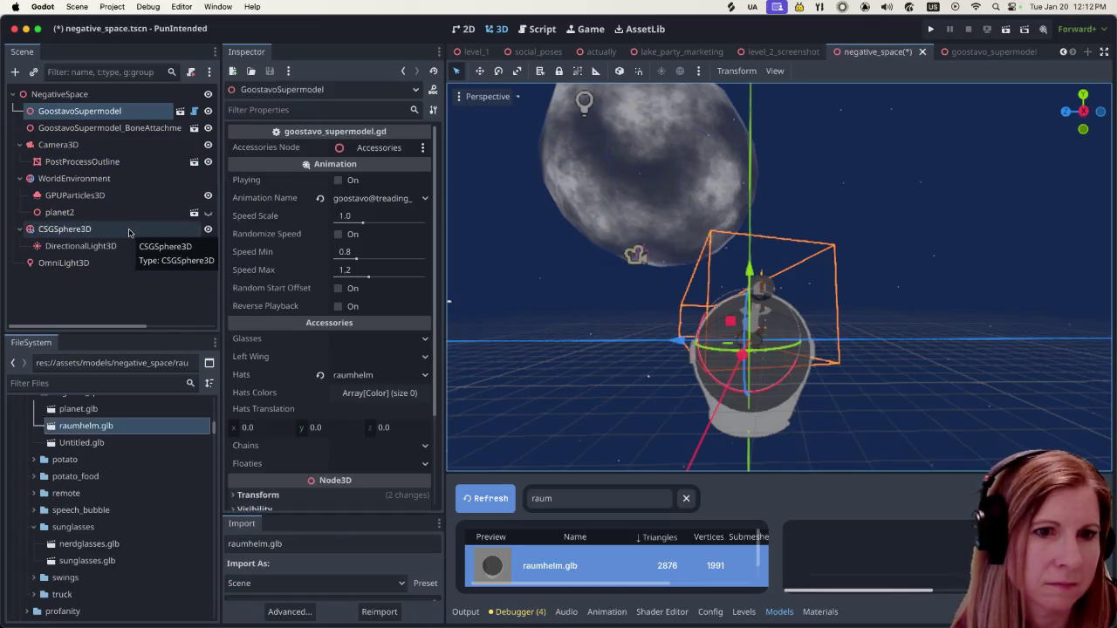
pyautogui.click(748, 414)
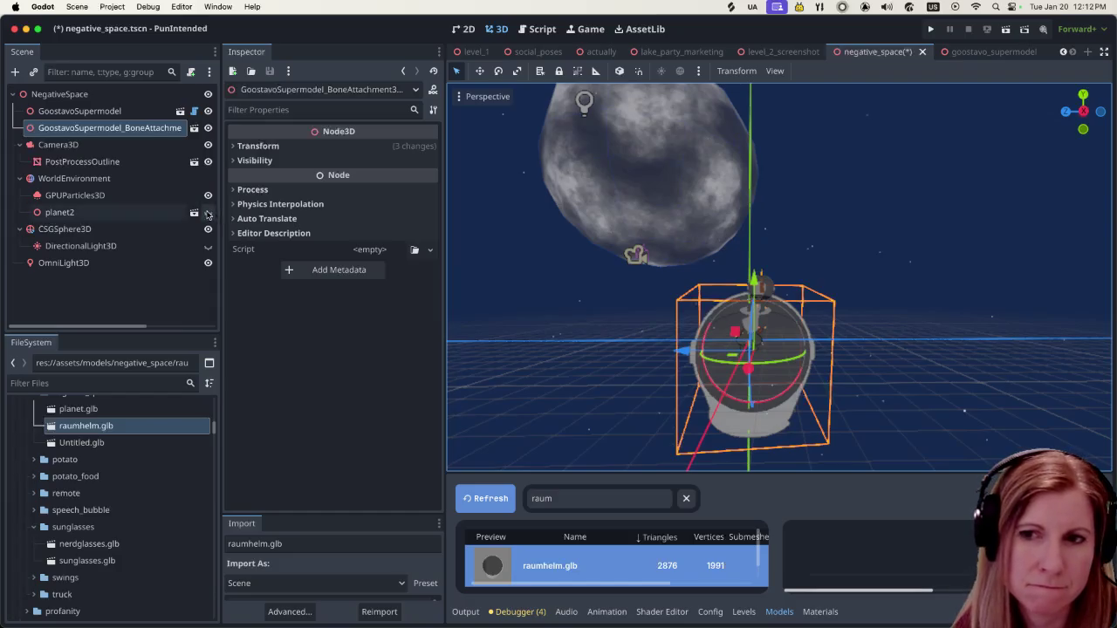
# Delete the GoostavoSupermodel_BoneAttachment node and confirm the deletion.
pyautogui.rightClick(137, 129)
pyautogui.click(179, 553)
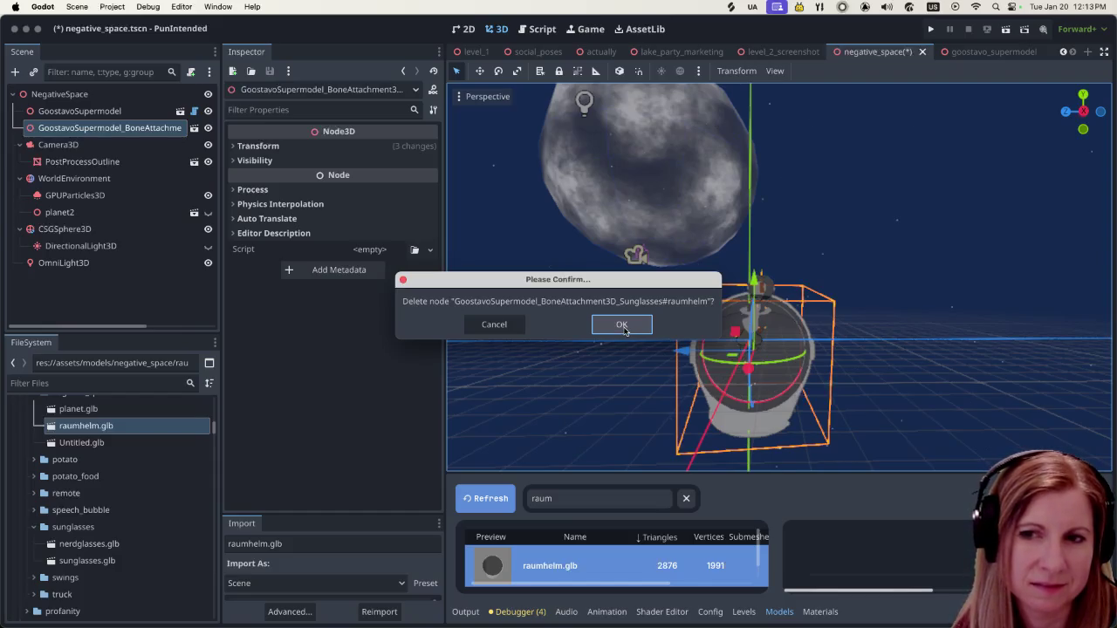
pyautogui.click(621, 325)
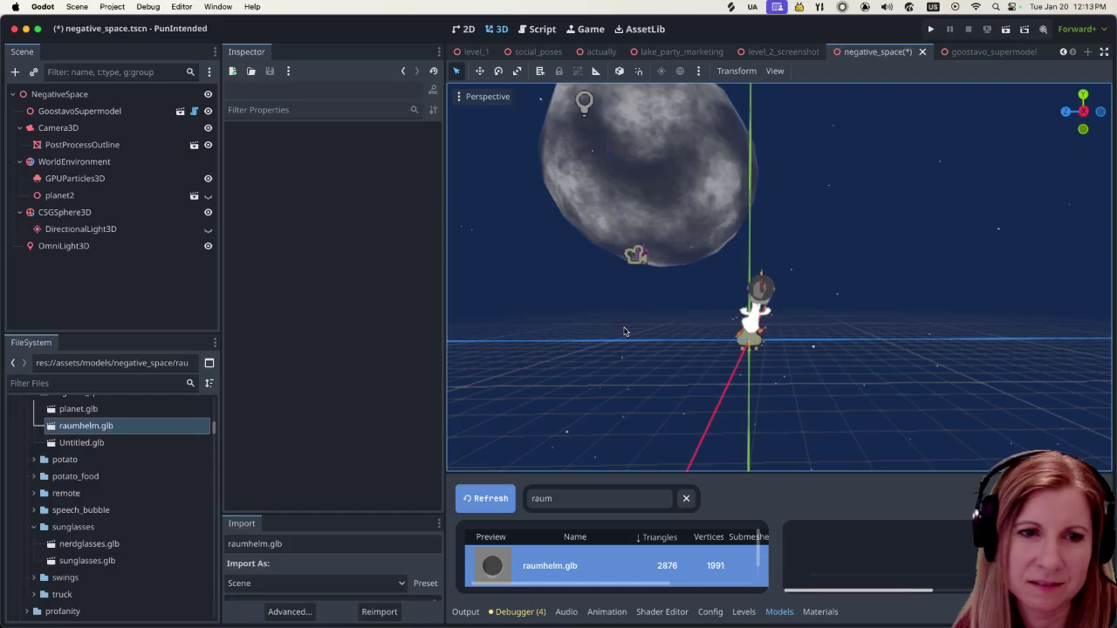
# Save and run negative_space, then switch to the free-look camera and hide the debug overlays.
pyautogui.scroll(5, 755, 351)
pyautogui.scroll(-5, 768, 349)
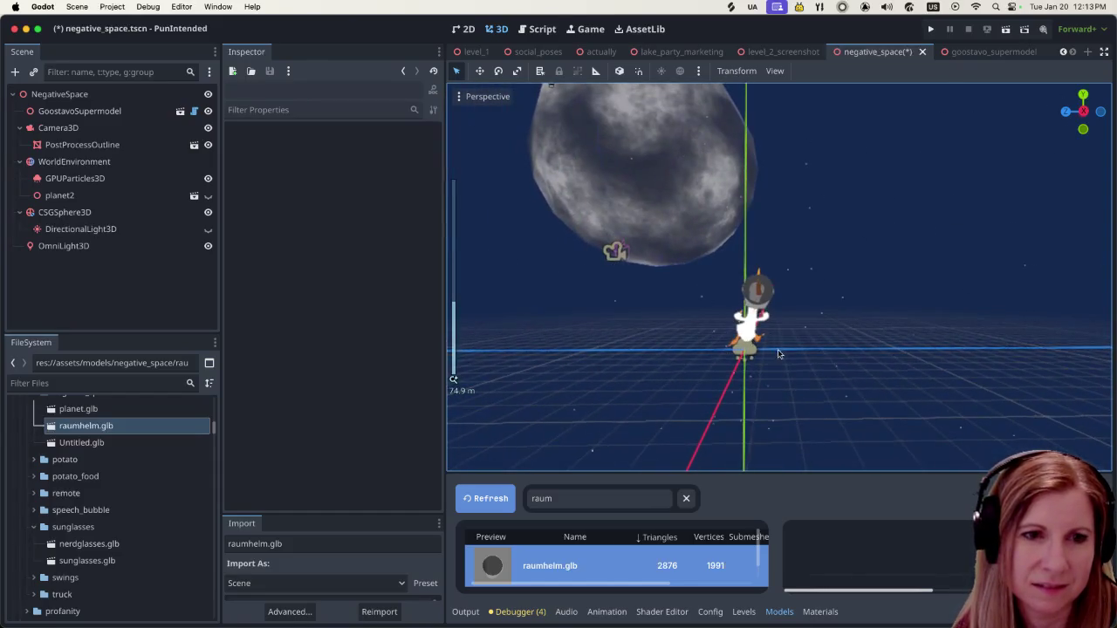
pyautogui.scroll(5, 785, 366)
pyautogui.scroll(3, 797, 379)
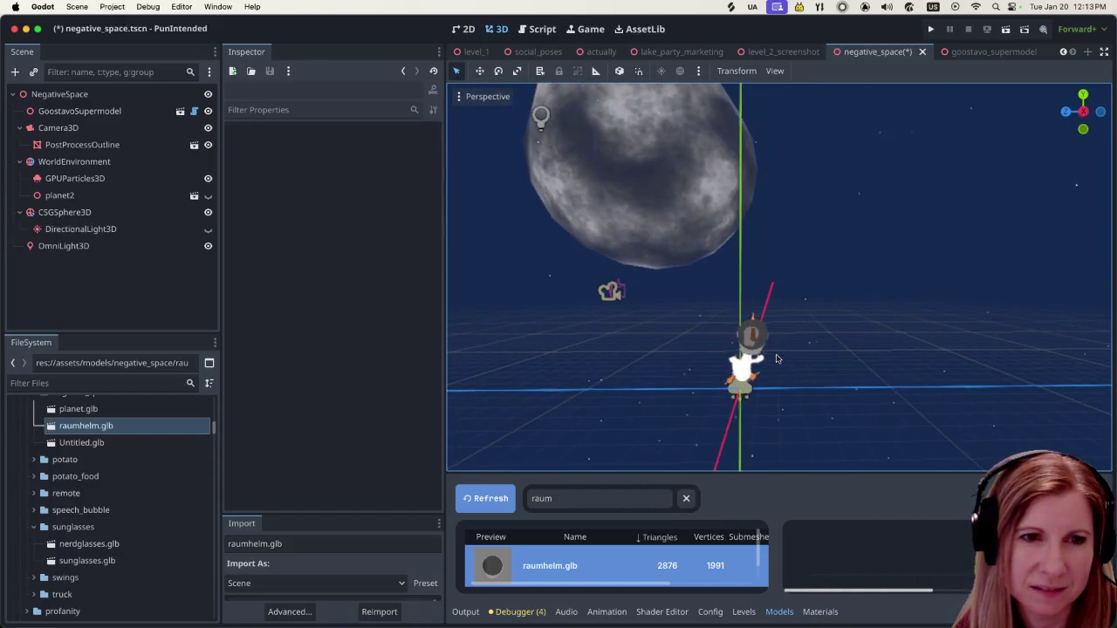
pyautogui.scroll(2, 800, 390)
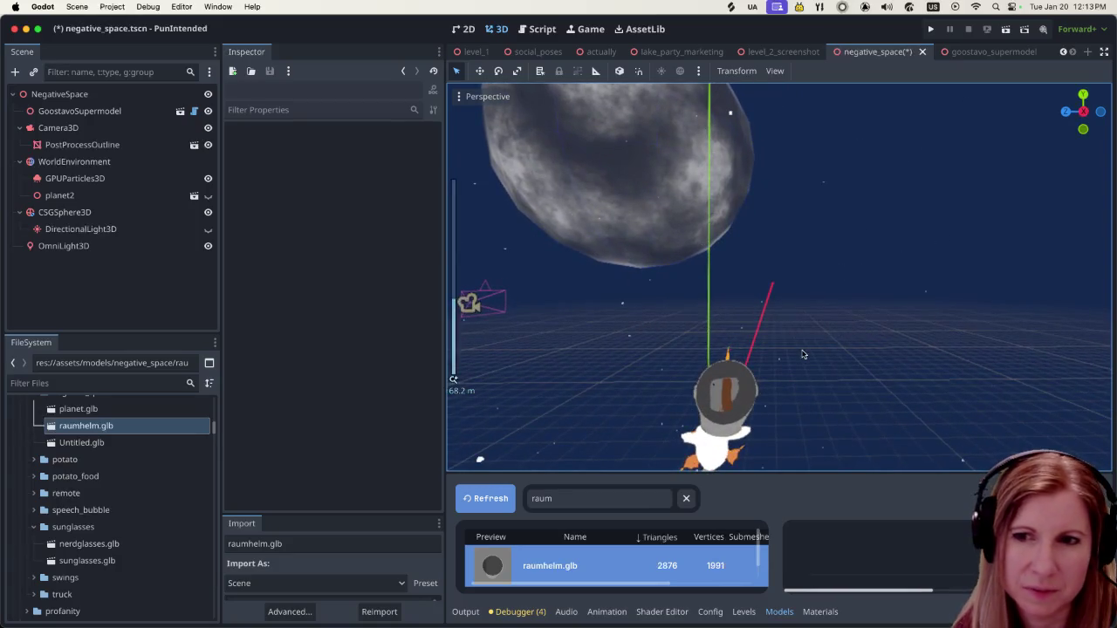
pyautogui.press('super+r')
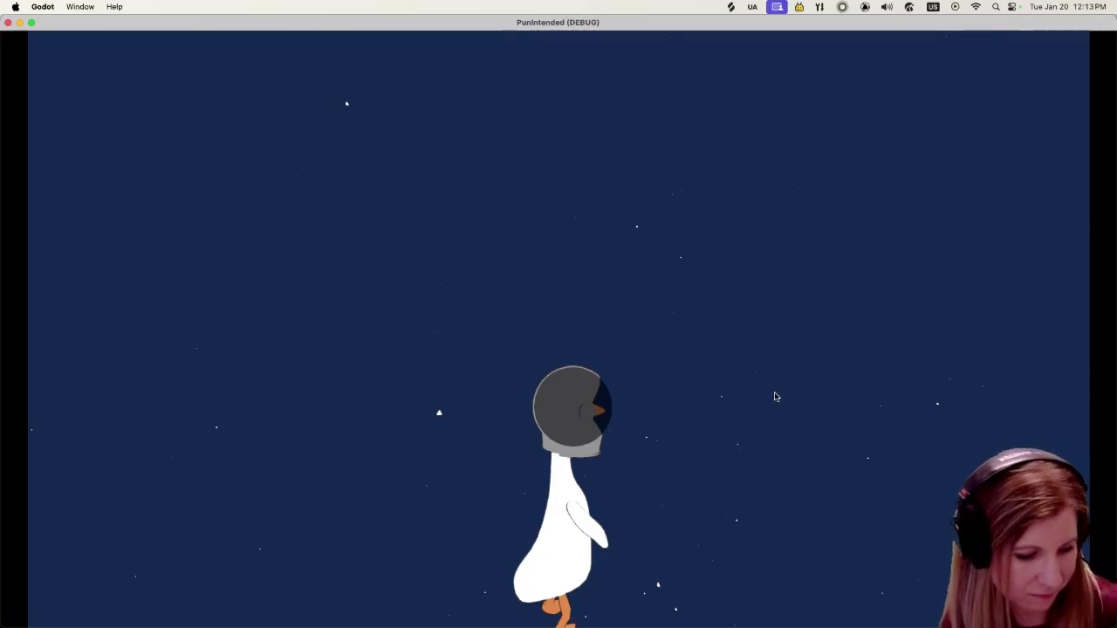
pyautogui.press('space')
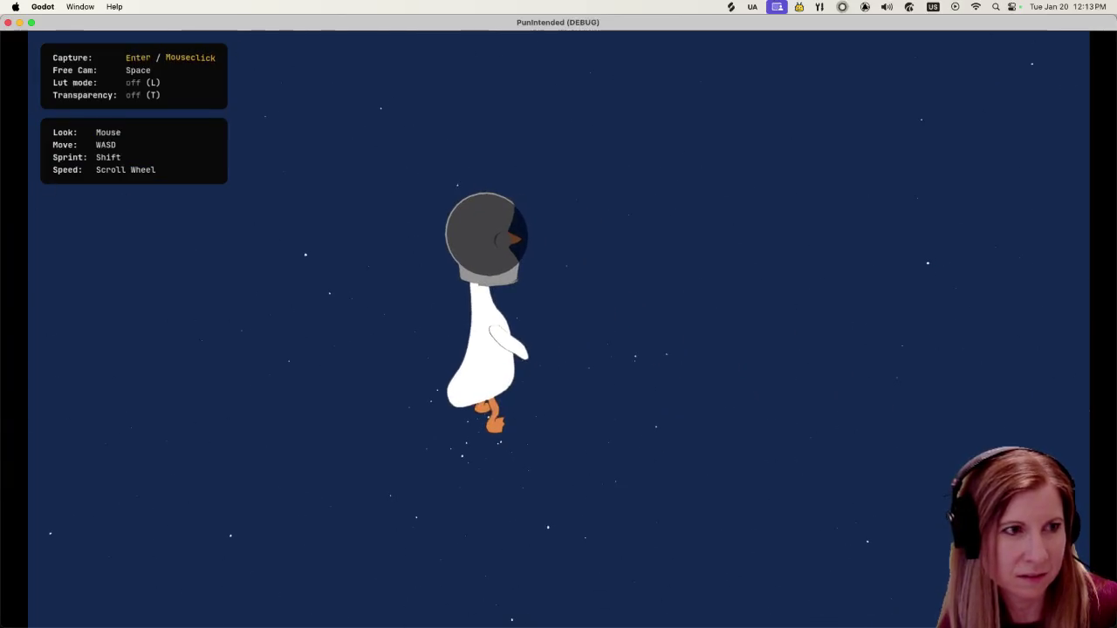
pyautogui.press('Return')
# Stop the game and turn on animation Playing for the GoostavoSupermodel instance.
pyautogui.press('super+q')
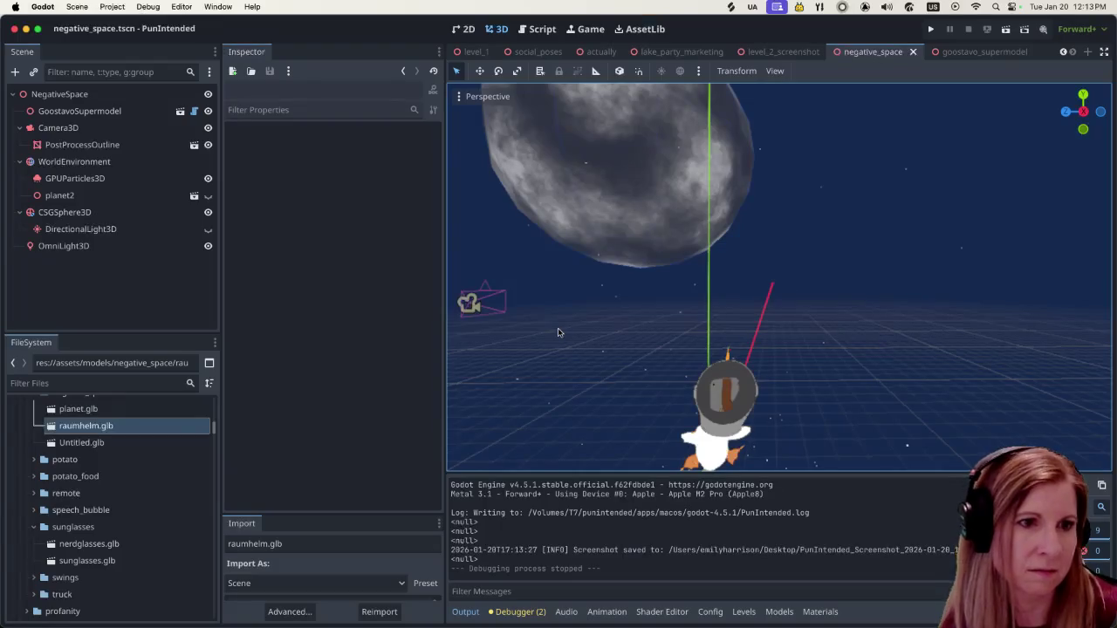
pyautogui.click(57, 128)
pyautogui.click(79, 111)
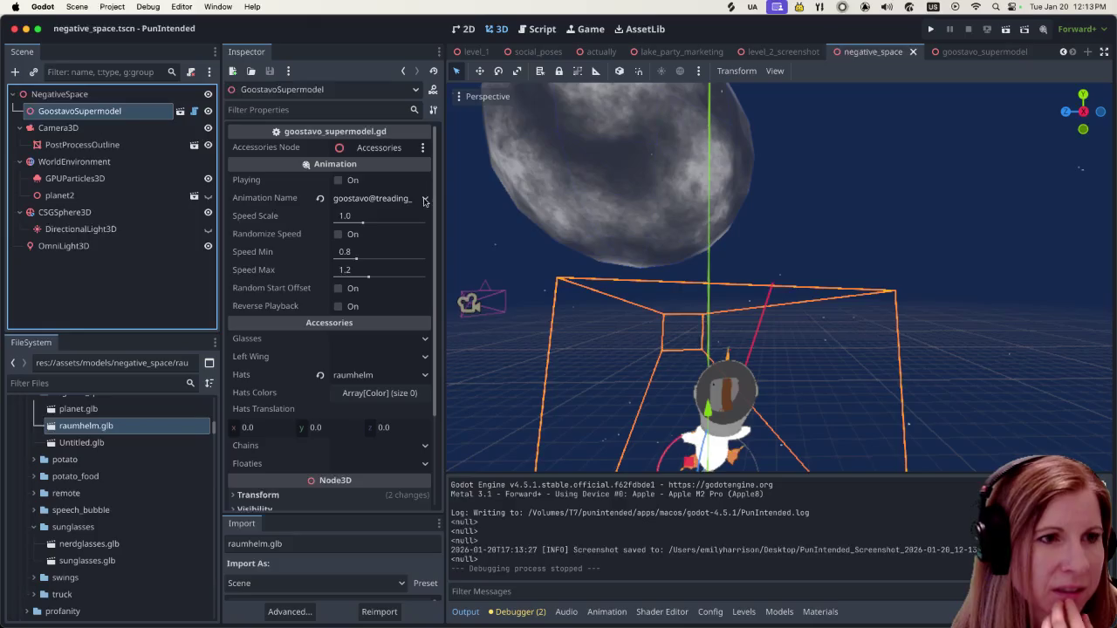
pyautogui.click(338, 180)
# Save and run negative_space again, then close the game window.
pyautogui.scroll(-5, 888, 353)
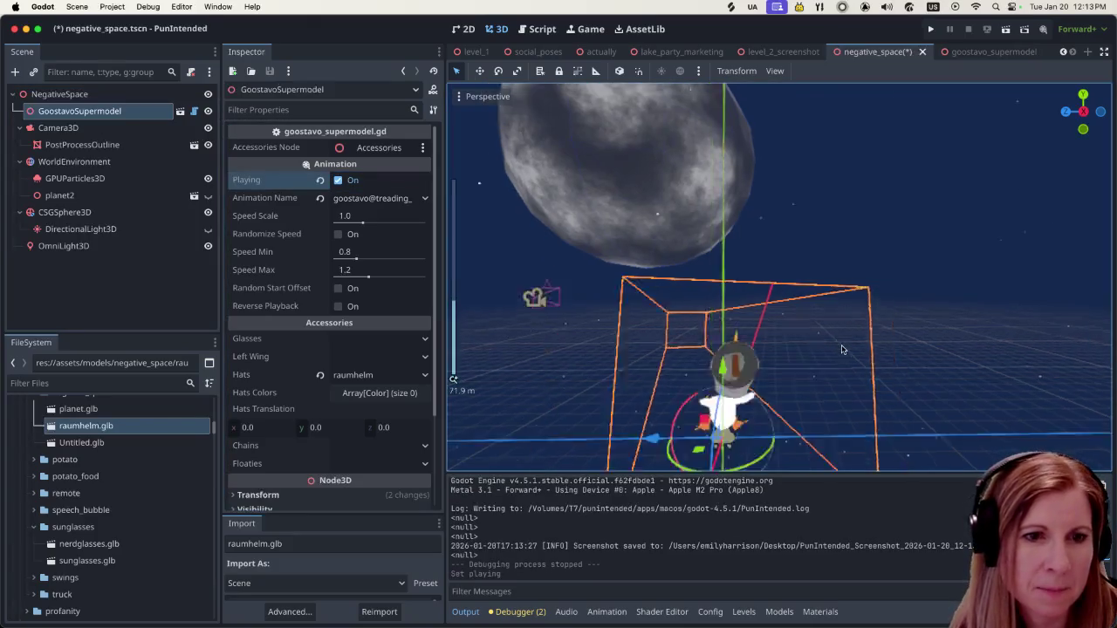
pyautogui.scroll(1, 873, 331)
pyautogui.press('super+b')
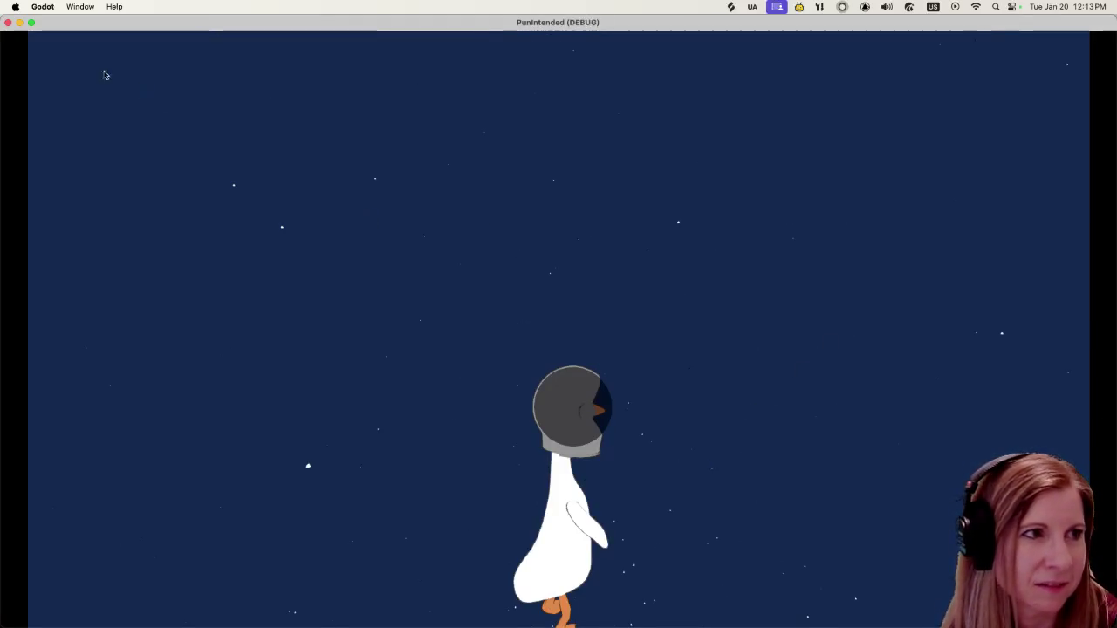
pyautogui.click(7, 23)
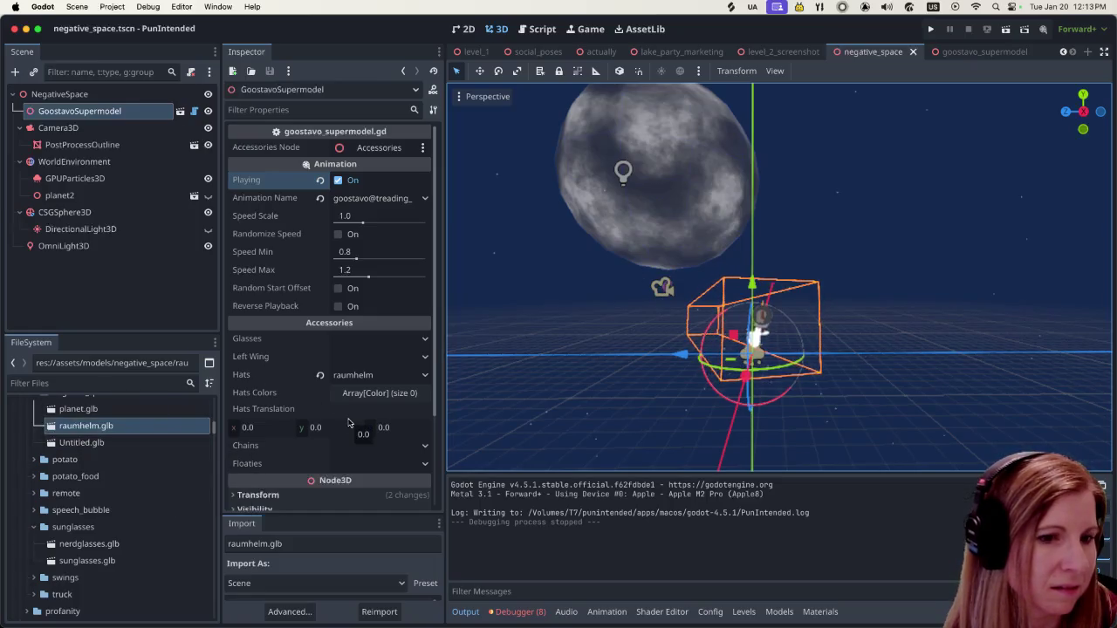
# Filter the project files by 'super' to locate the supermodel scene.
pyautogui.click(780, 612)
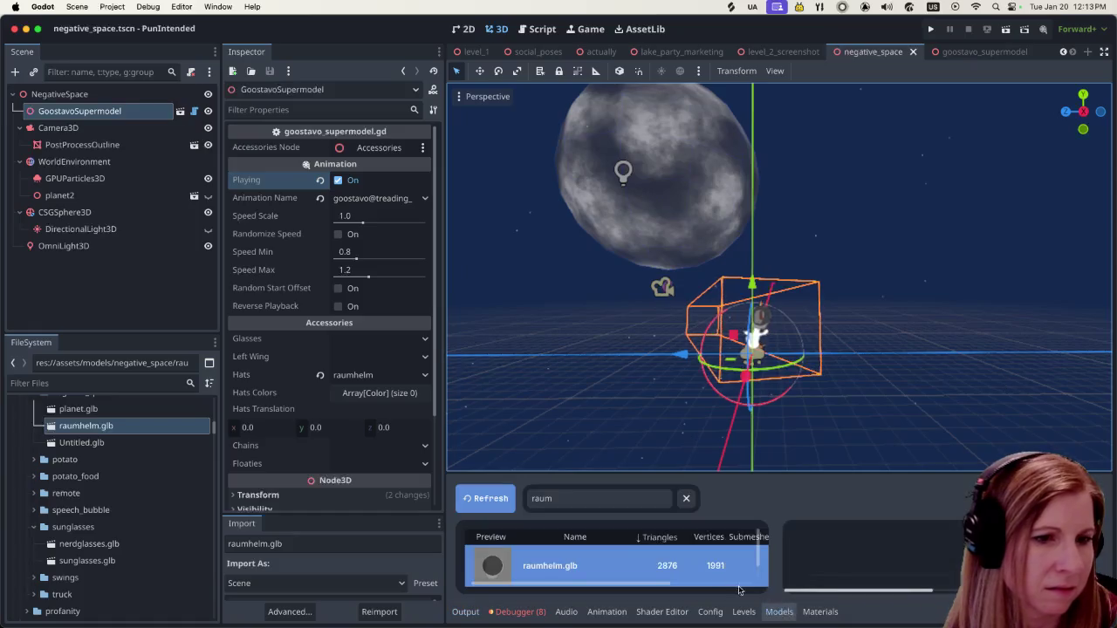
pyautogui.click(683, 499)
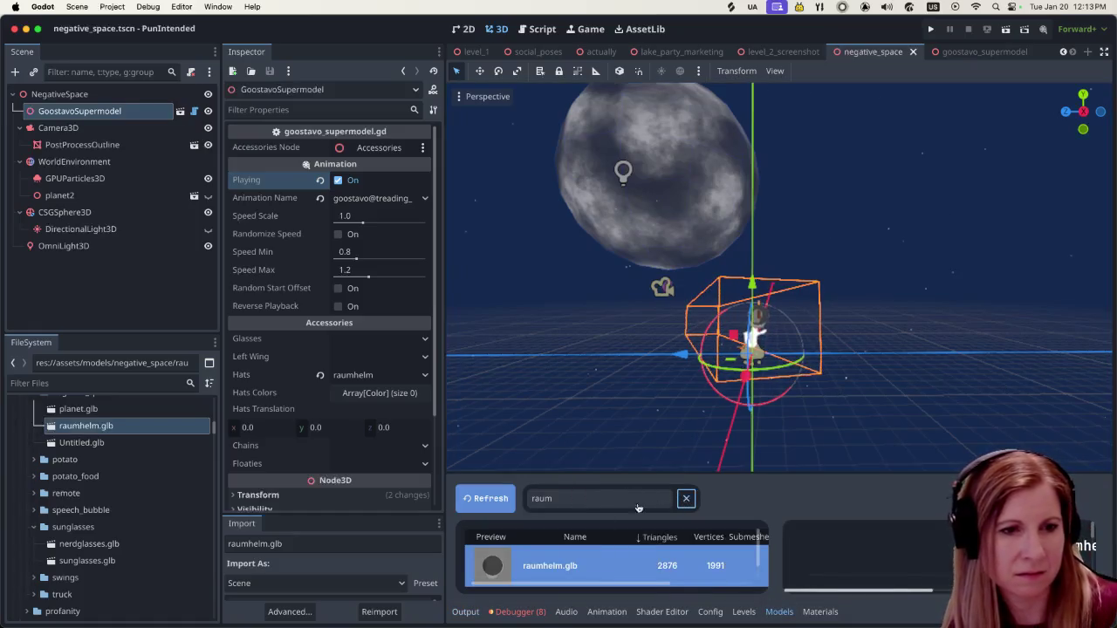
pyautogui.click(611, 498)
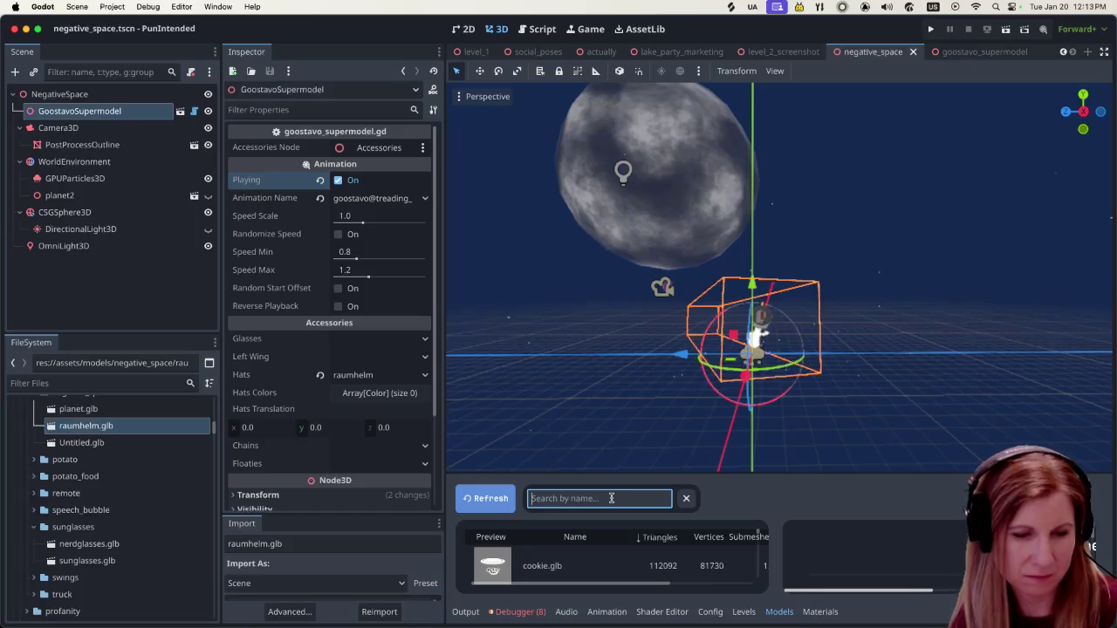
pyautogui.write('super')
pyautogui.press('BackSpace')
pyautogui.press('BackSpace')
pyautogui.press('BackSpace')
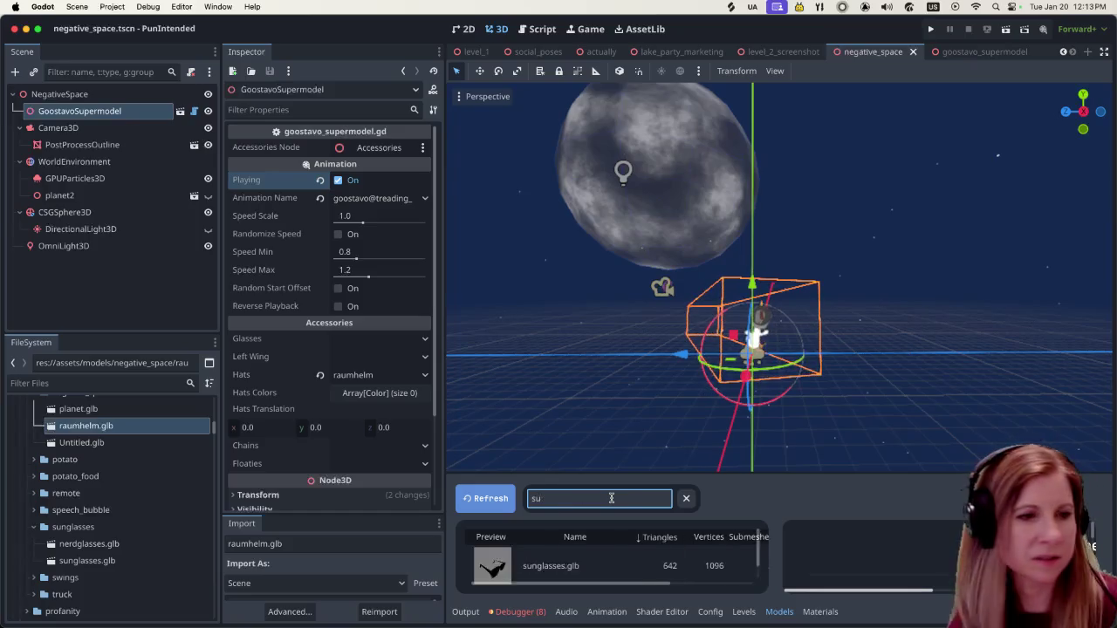
pyautogui.click(144, 378)
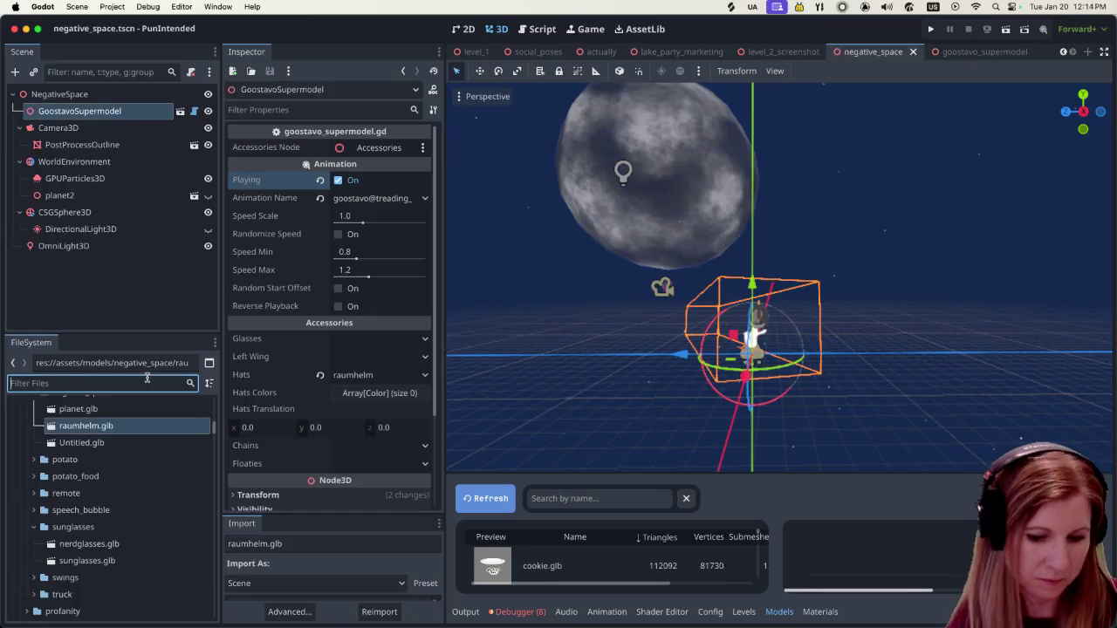
pyautogui.write('super')
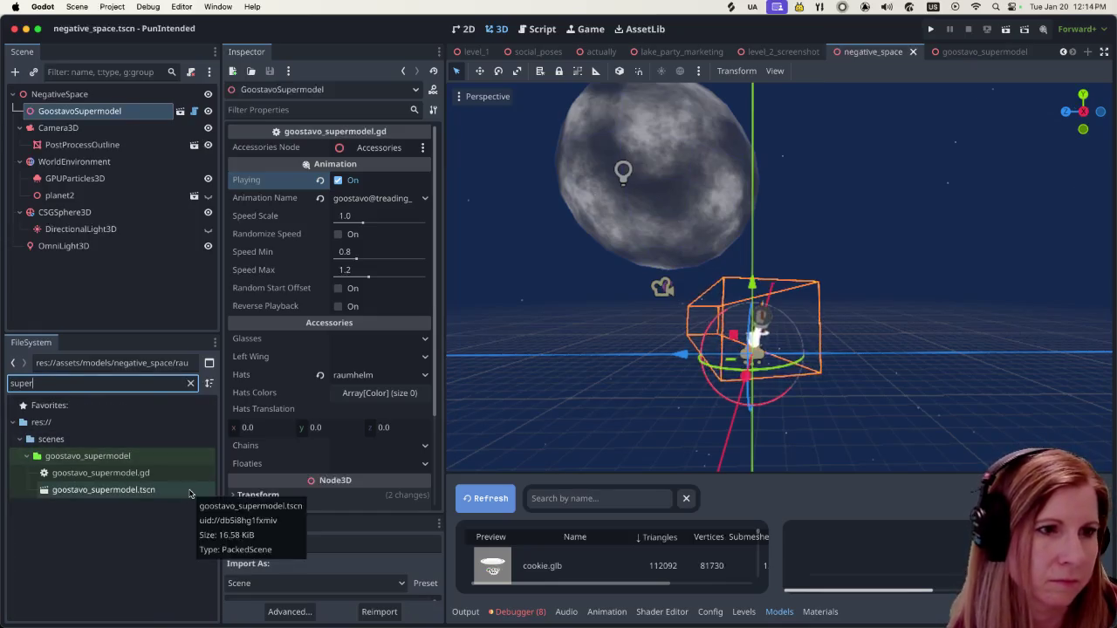
# Enable Playing by default in goostavo_supermodel.tscn, then run negative_space to see the goose.
pyautogui.doubleClick(192, 490)
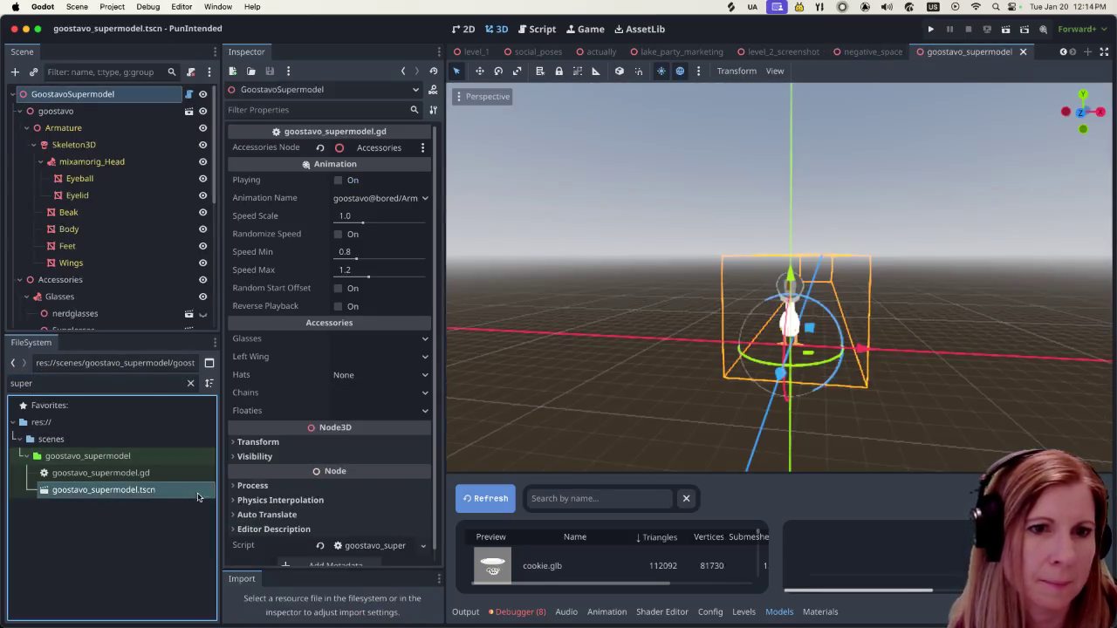
pyautogui.click(338, 180)
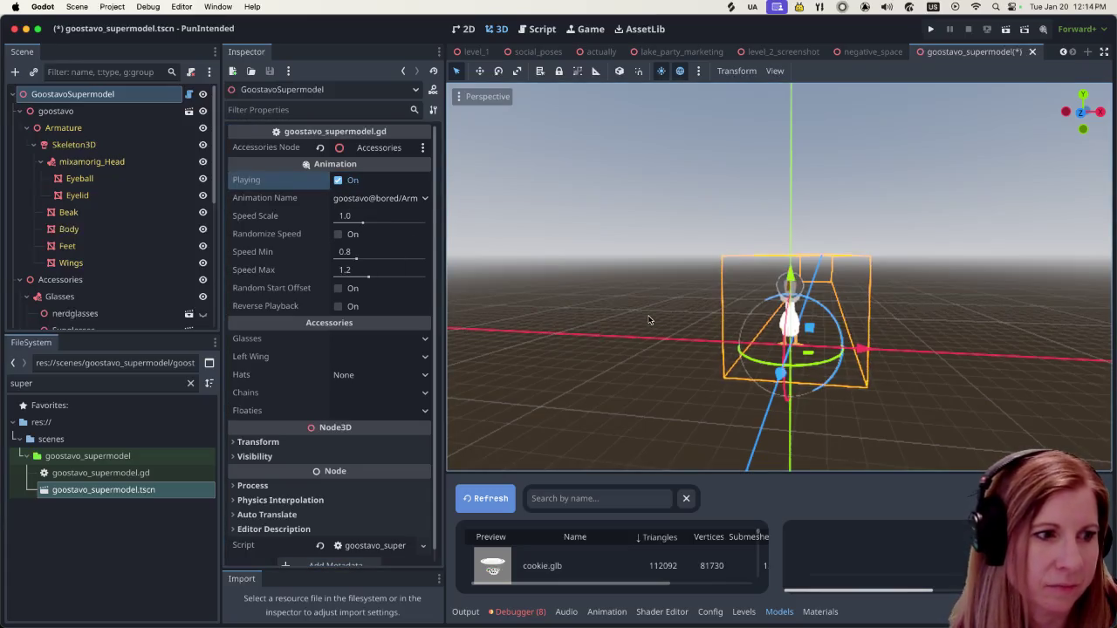
pyautogui.click(873, 52)
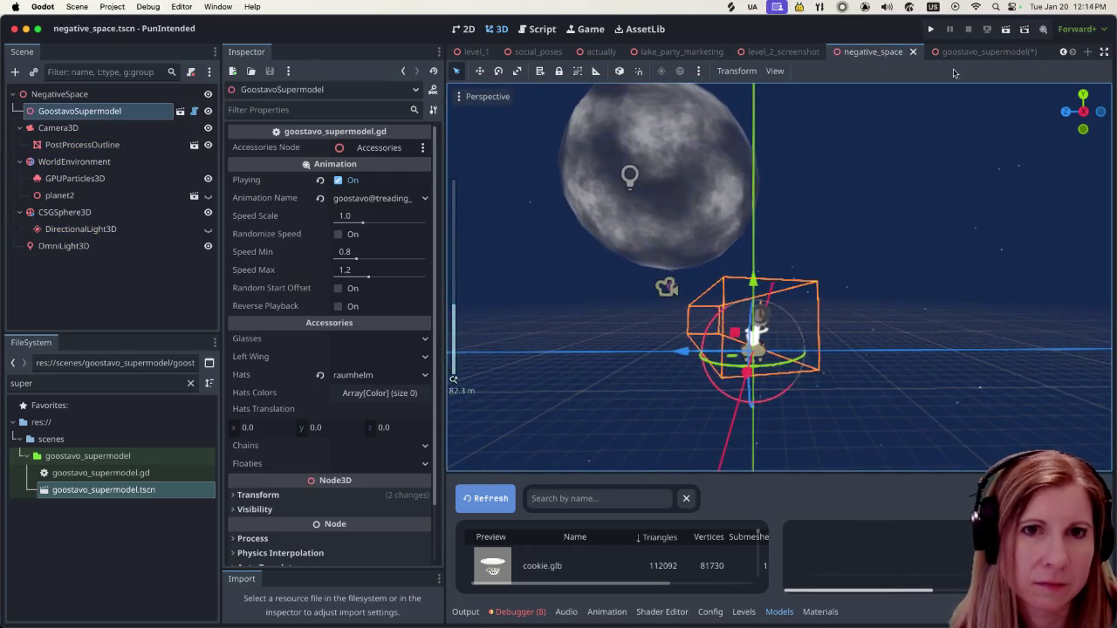
pyautogui.press('super+r')
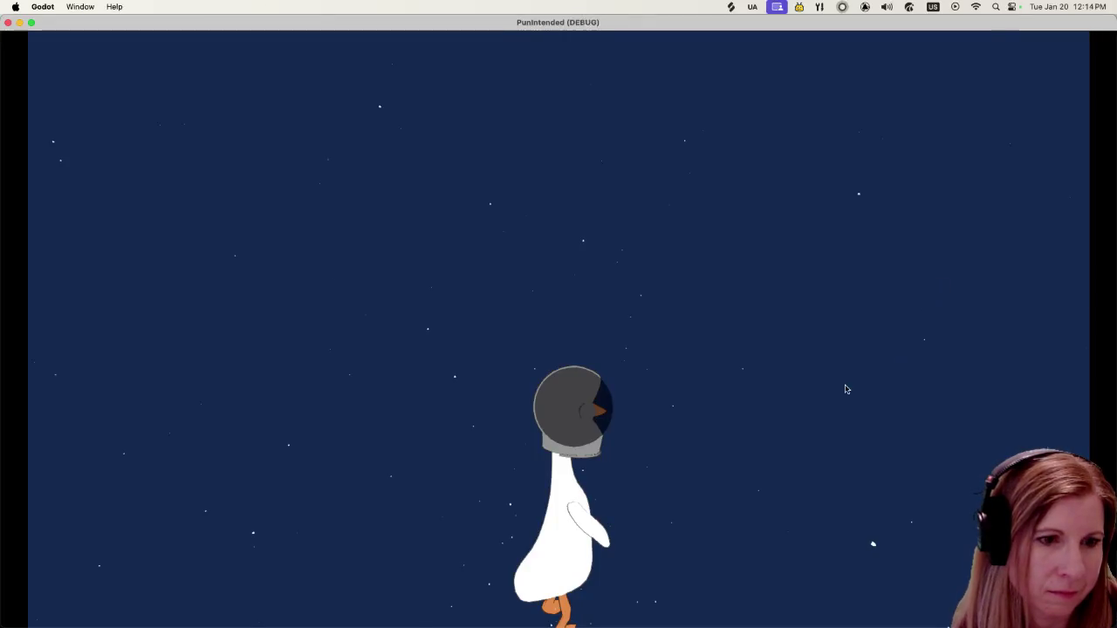
# Close the game, check goostavo_supermodel, then rerun negative_space and close the game window.
pyautogui.click(8, 22)
pyautogui.click(979, 52)
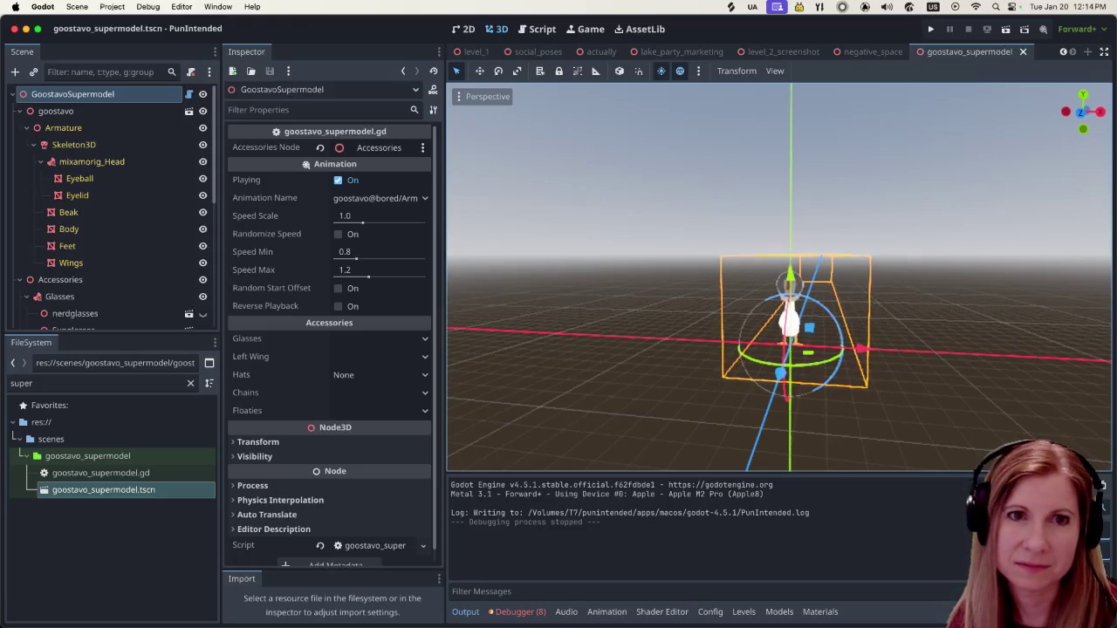
pyautogui.click(873, 52)
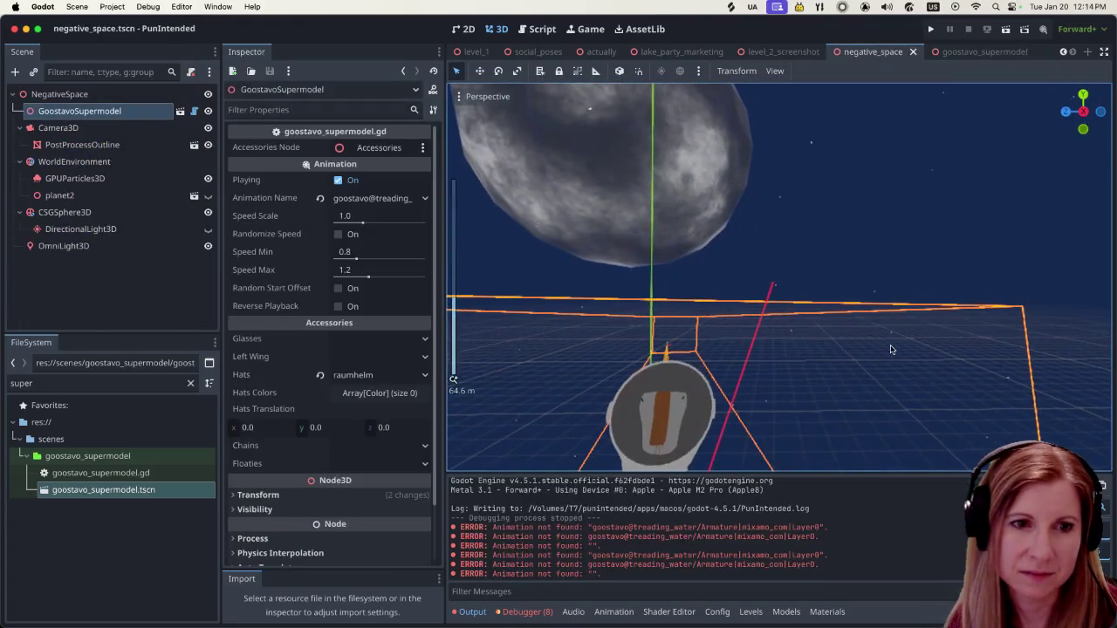
pyautogui.press('super+r')
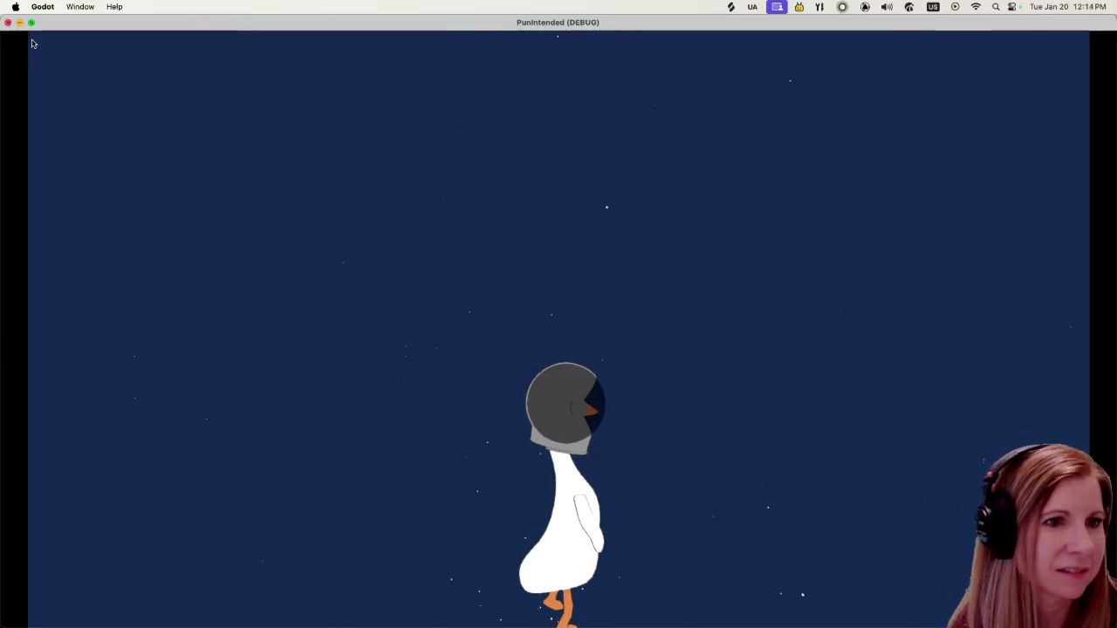
pyautogui.click(8, 23)
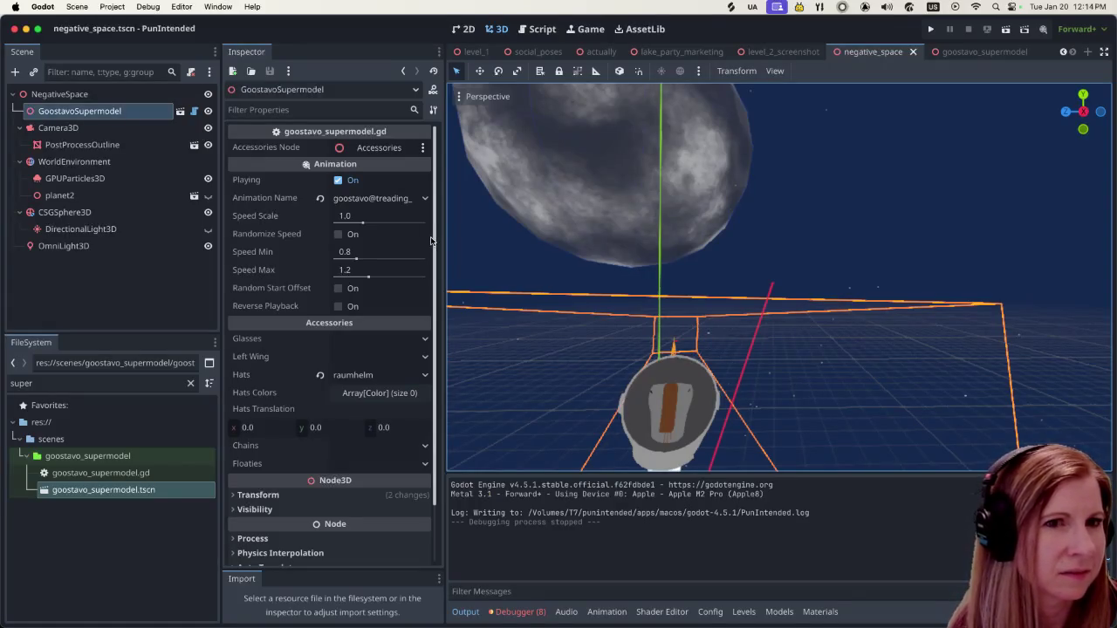
# Switch to the lake_party_marketing scene and zoom the viewport around the pond.
pyautogui.click(781, 52)
pyautogui.click(680, 53)
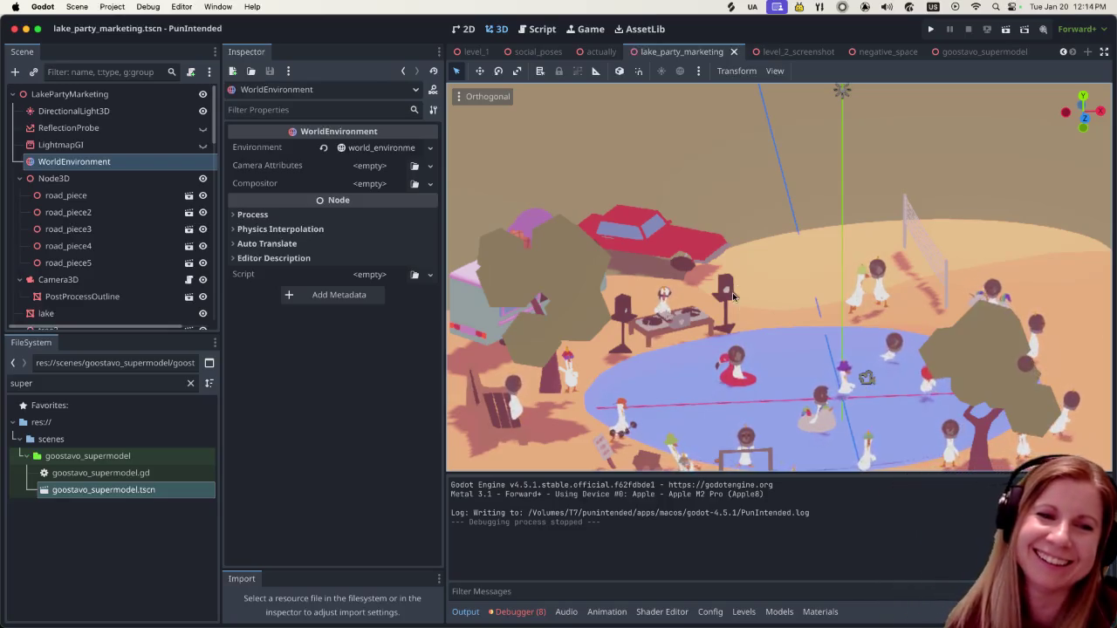
pyautogui.scroll(-3, 730, 287)
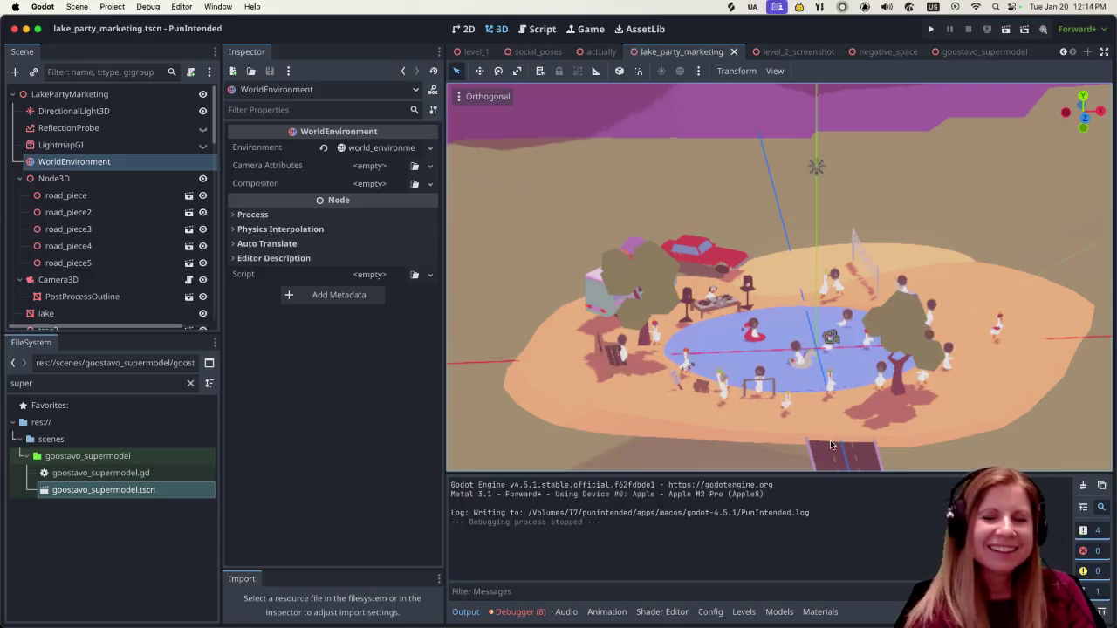
pyautogui.scroll(3, 833, 436)
pyautogui.scroll(2, 822, 433)
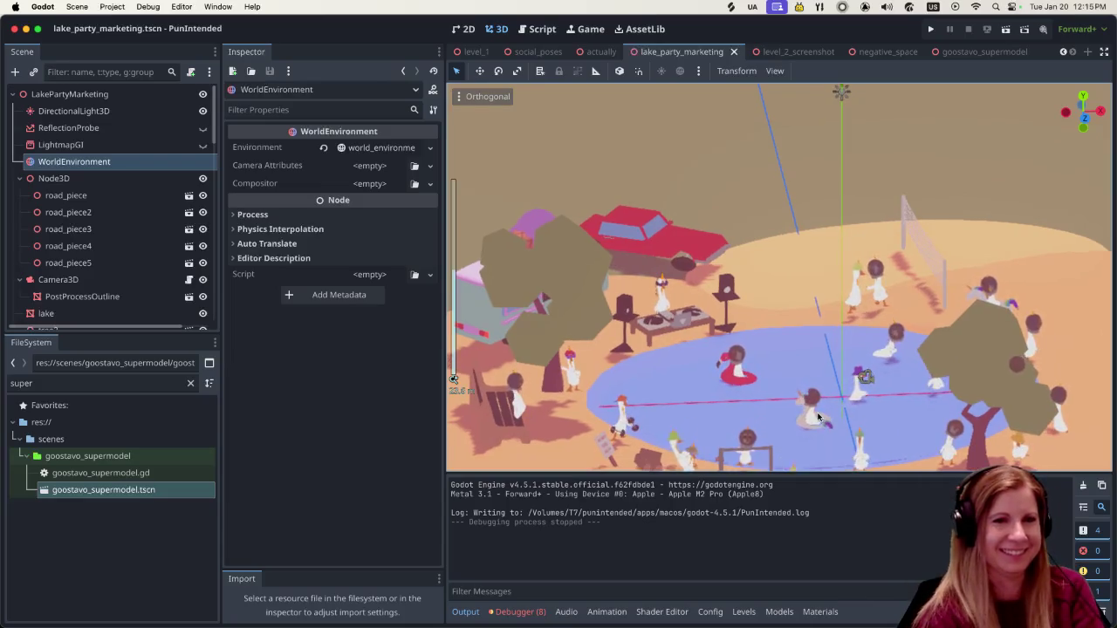
pyautogui.scroll(3, 815, 424)
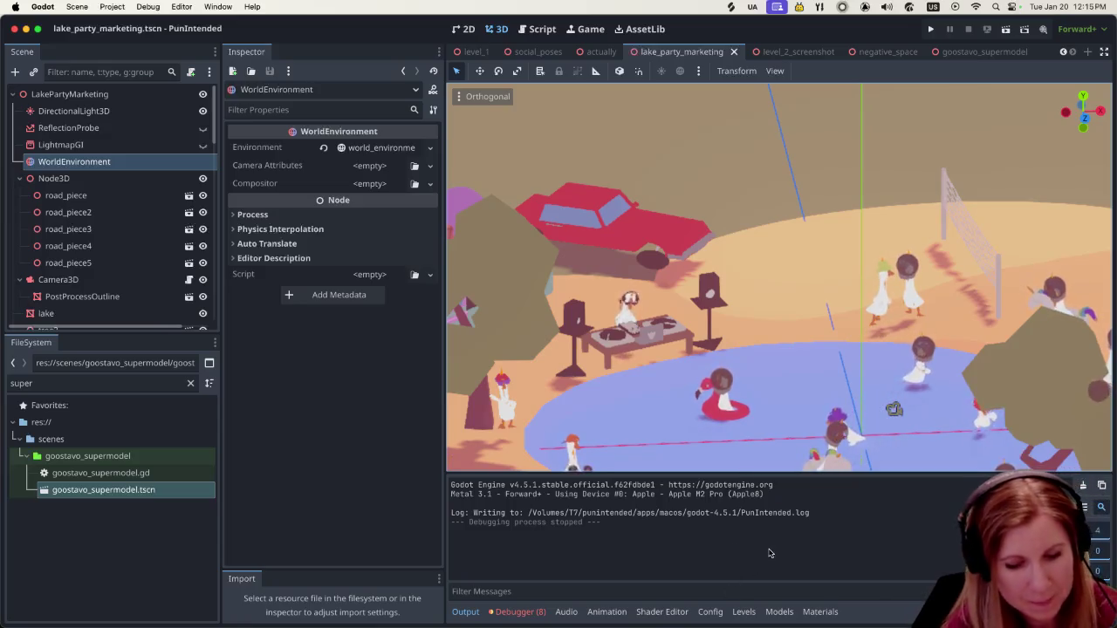
# Hide the bottom output panel with Ctrl+J and zoom in on the partying geese.
pyautogui.hotkey('ctrl', 'j')
pyautogui.scroll(-4, 747, 436)
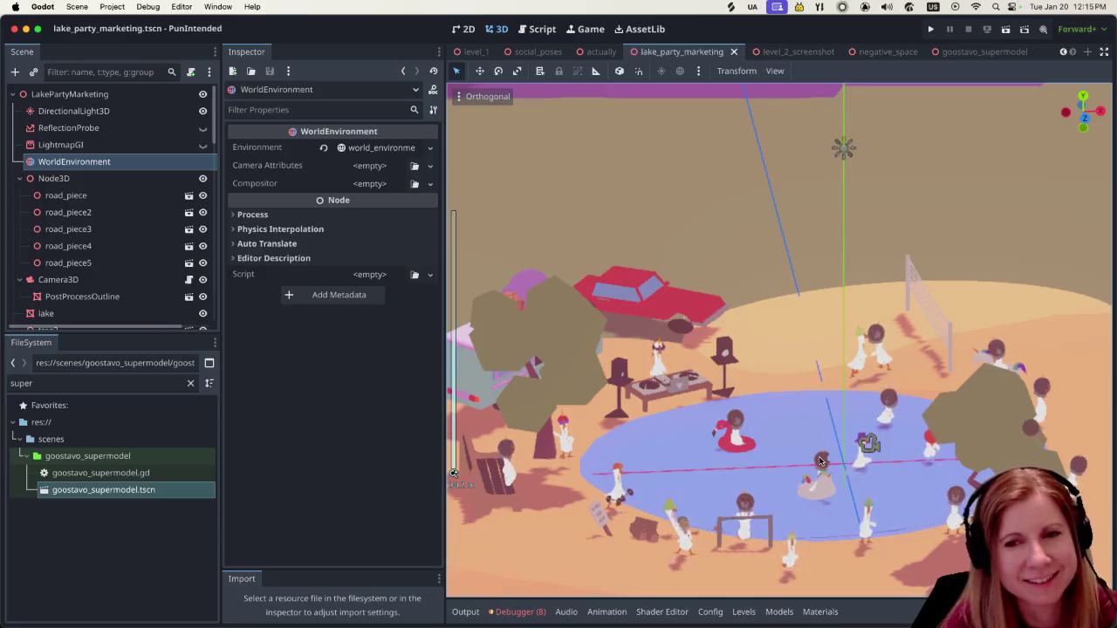
pyautogui.scroll(-5, 786, 410)
pyautogui.scroll(5, 803, 393)
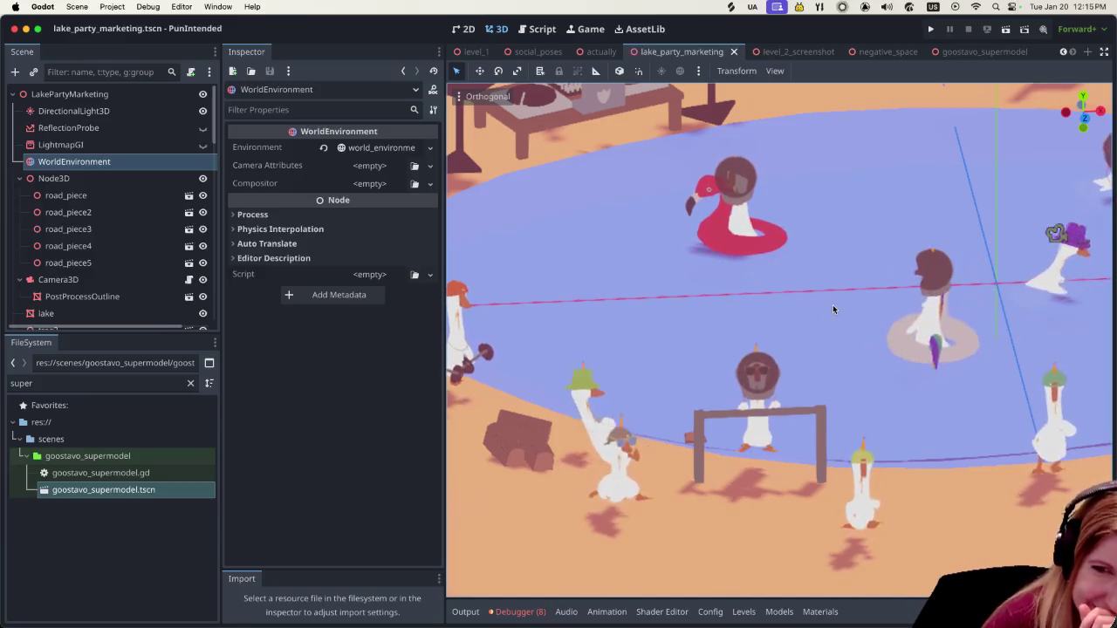
pyautogui.scroll(-3, 834, 292)
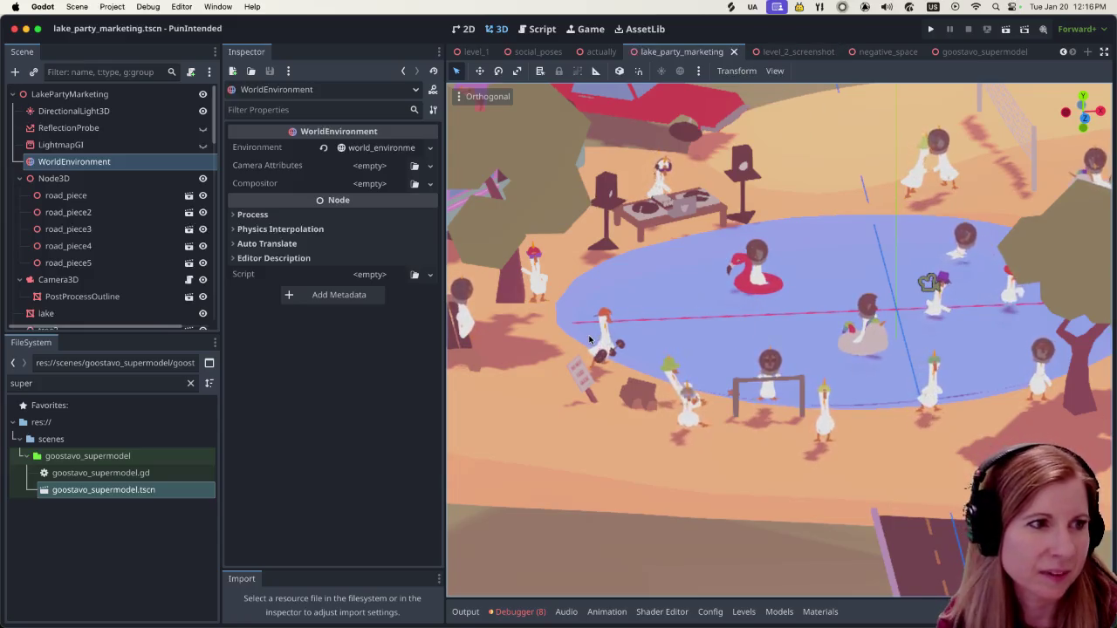
# Make the Scene dock taller and wider, then scroll to the Goostavos dance nodes.
pyautogui.moveTo(218, 335); pyautogui.dragTo(218, 476)
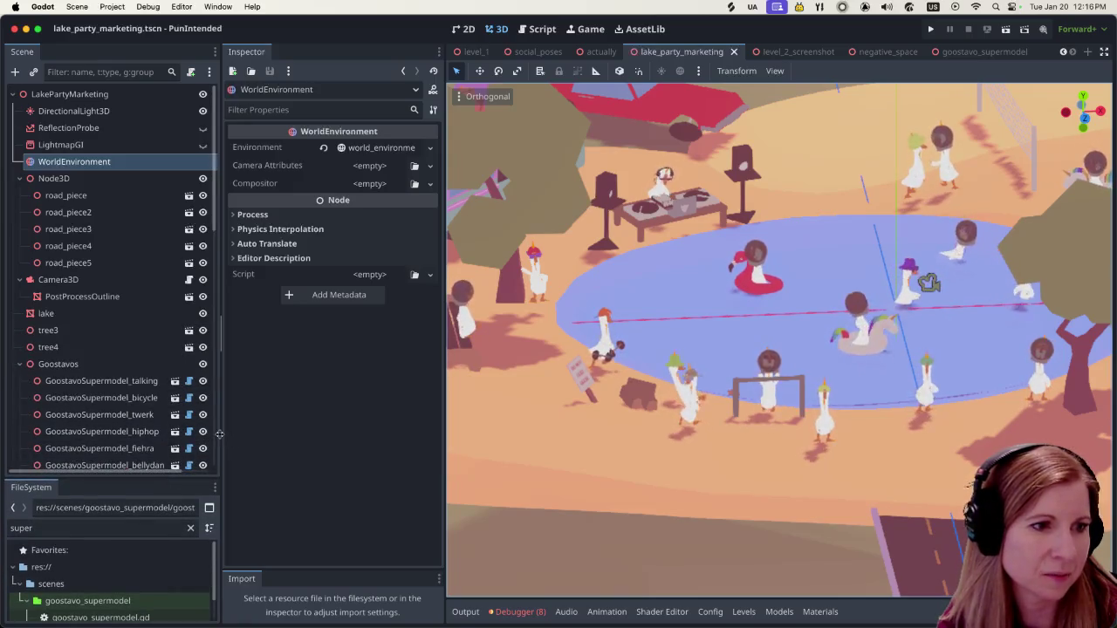
pyautogui.scroll(-3, 201, 349)
pyautogui.scroll(-3, 201, 349)
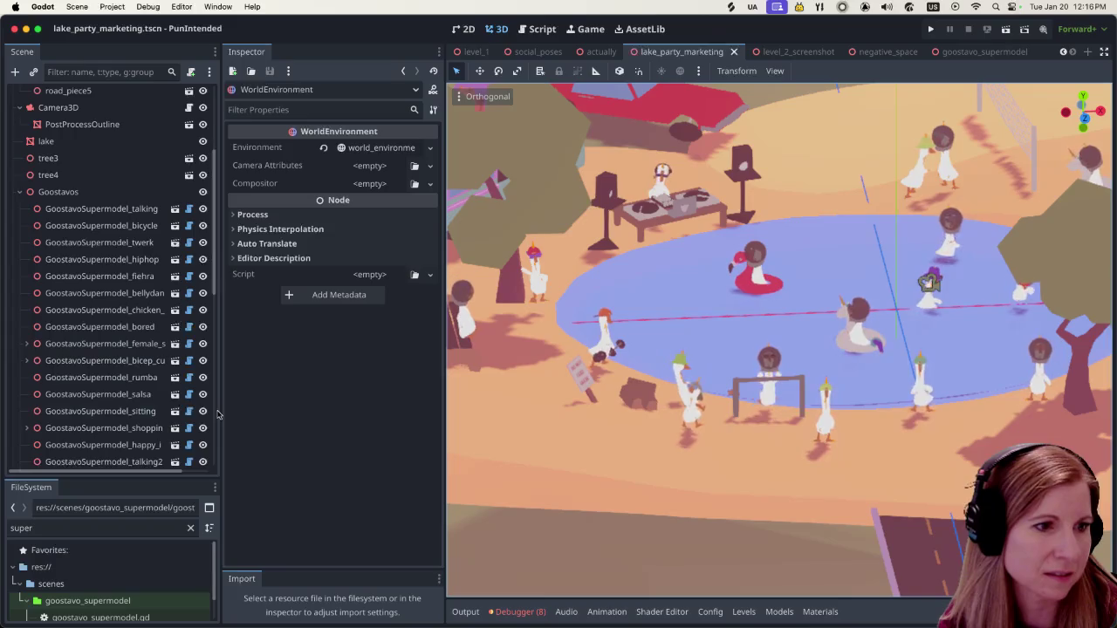
pyautogui.moveTo(223, 416)
pyautogui.mouseDown()
pyautogui.moveTo(363, 422)
pyautogui.moveTo(289, 433)
pyautogui.mouseUp()
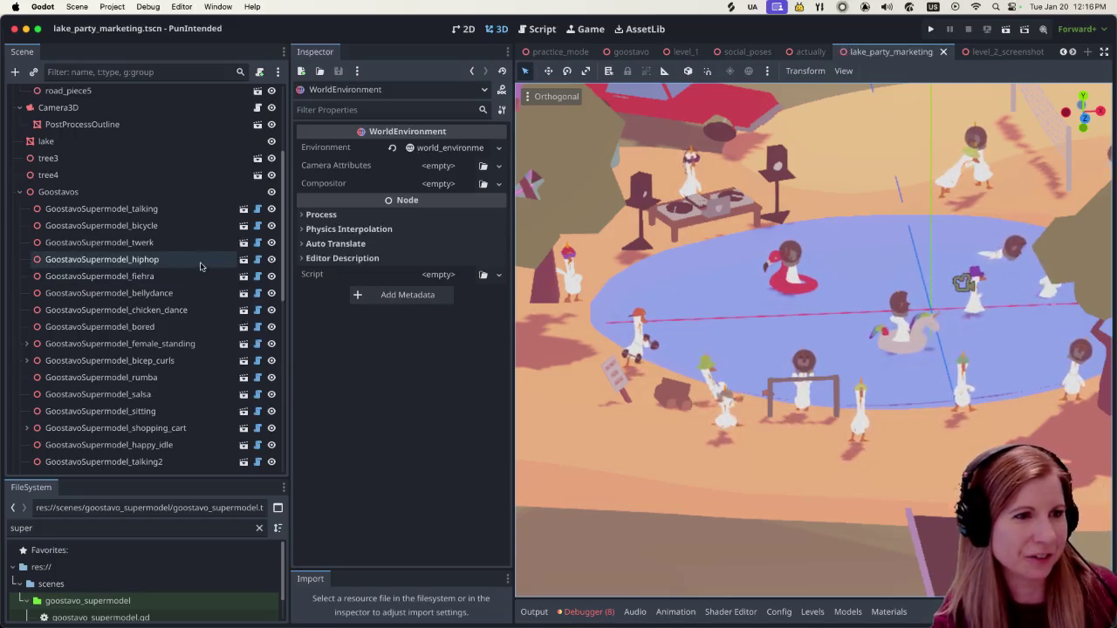
pyautogui.scroll(-2, 626, 364)
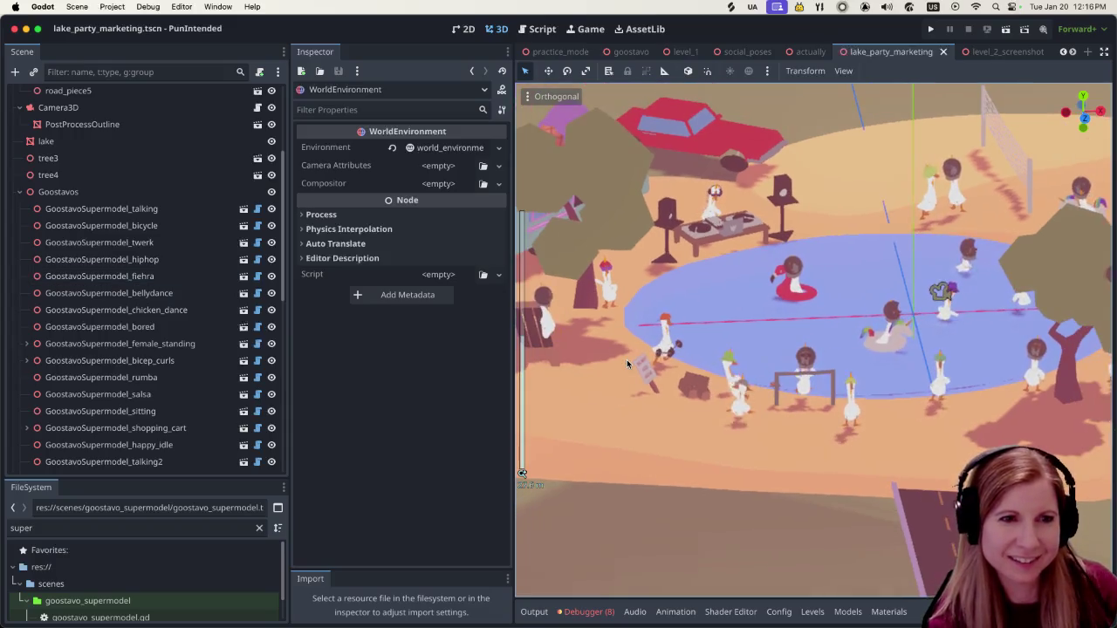
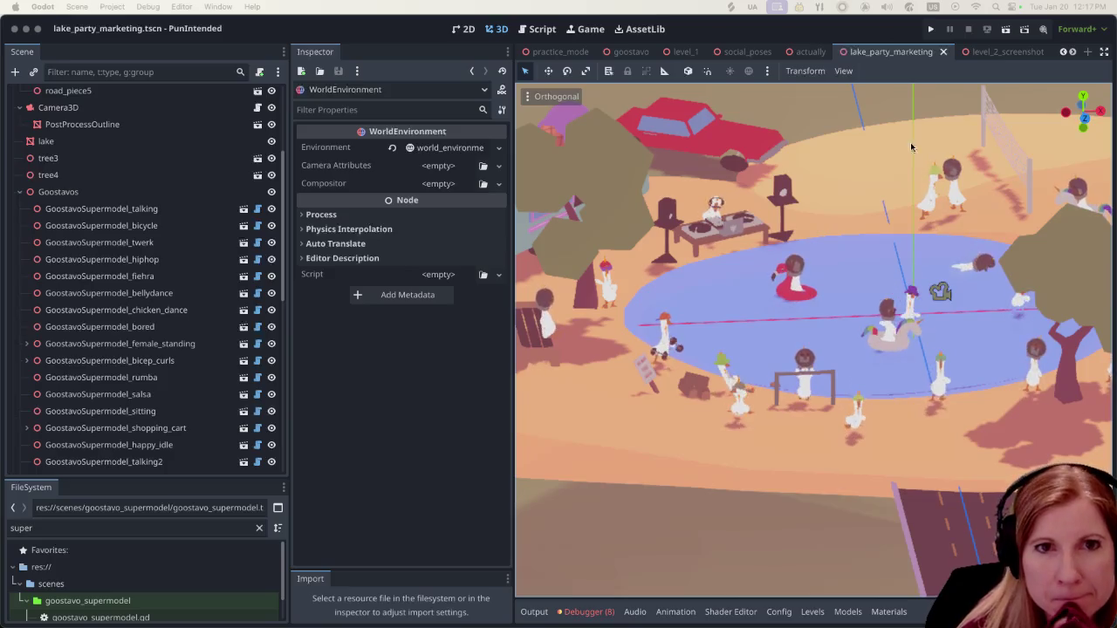
# Give the goostavo_supermodel goose the female_standing_pose animation, save, then open negative_space.
pyautogui.scroll(-3, 959, 55)
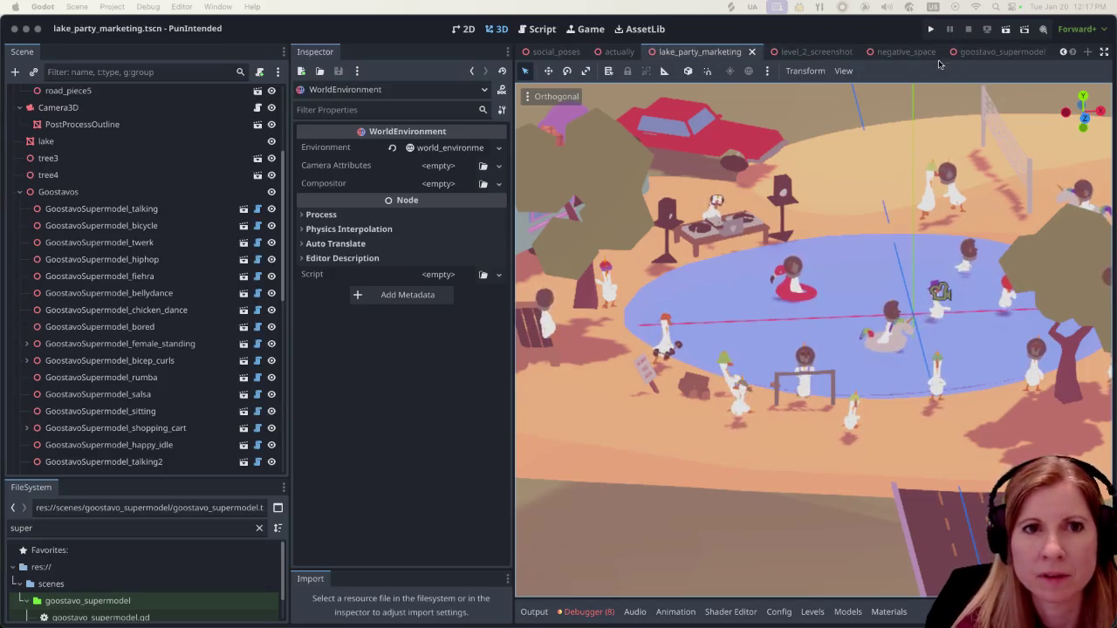
pyautogui.click(960, 54)
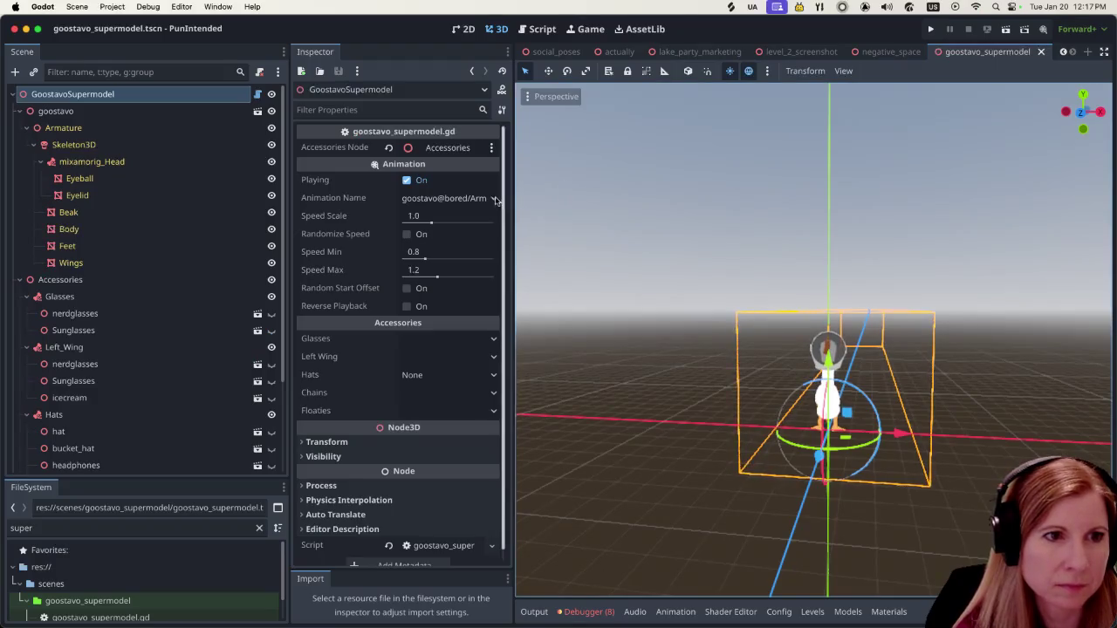
pyautogui.click(494, 198)
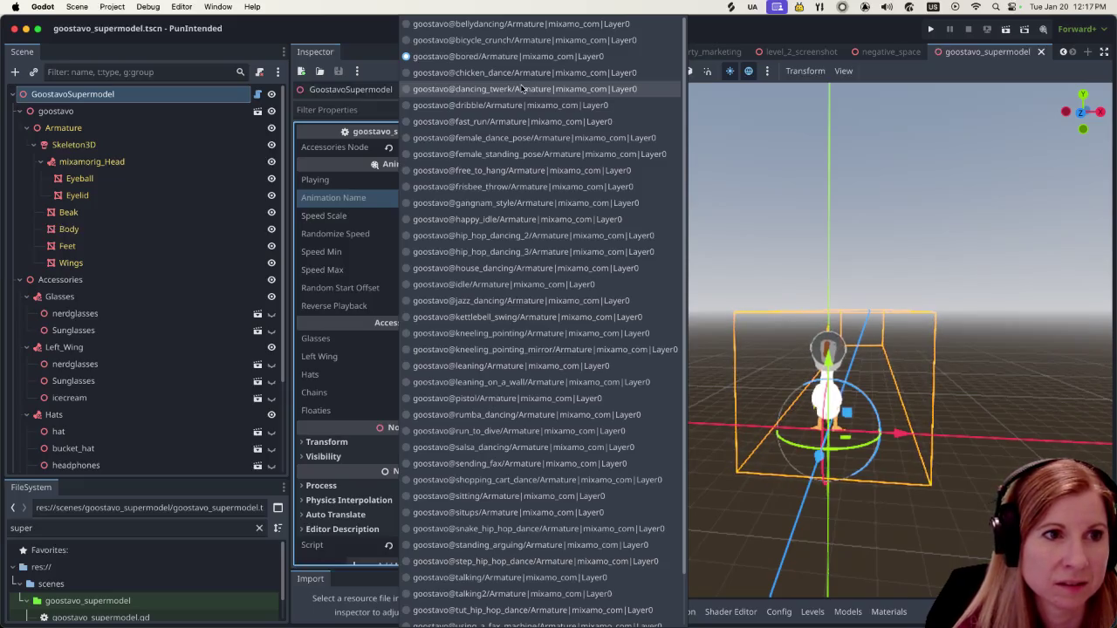
pyautogui.click(510, 154)
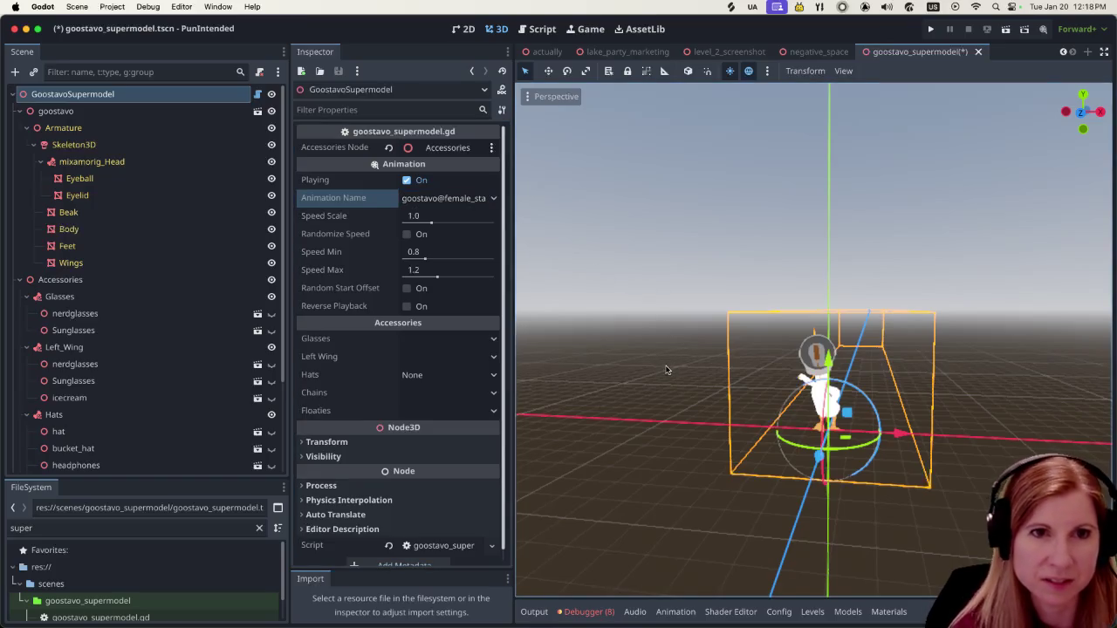
pyautogui.press('super+s')
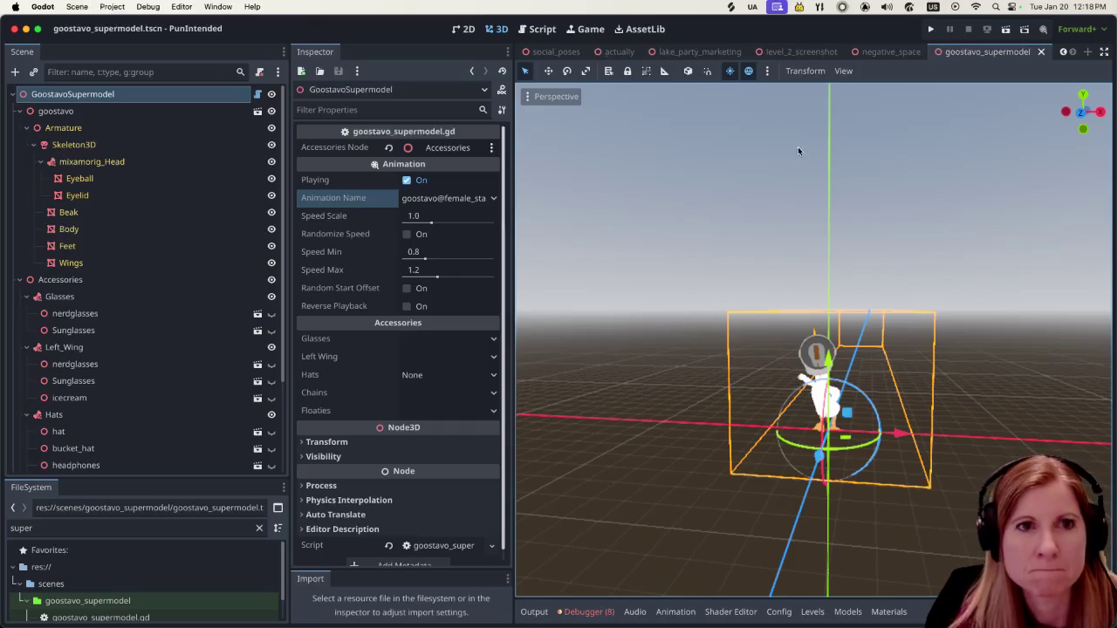
pyautogui.click(891, 52)
# Frame the negative_space goose and set its Animation Name to goostavo@dancing_twerk.
pyautogui.press('f')
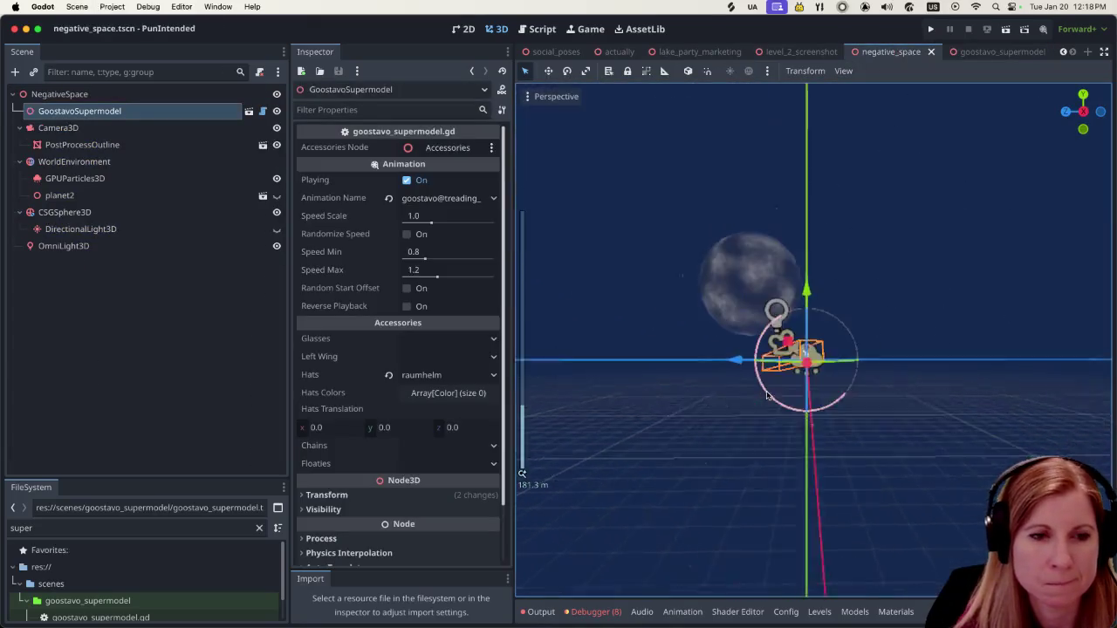
pyautogui.scroll(3, 790, 417)
pyautogui.scroll(3, 790, 416)
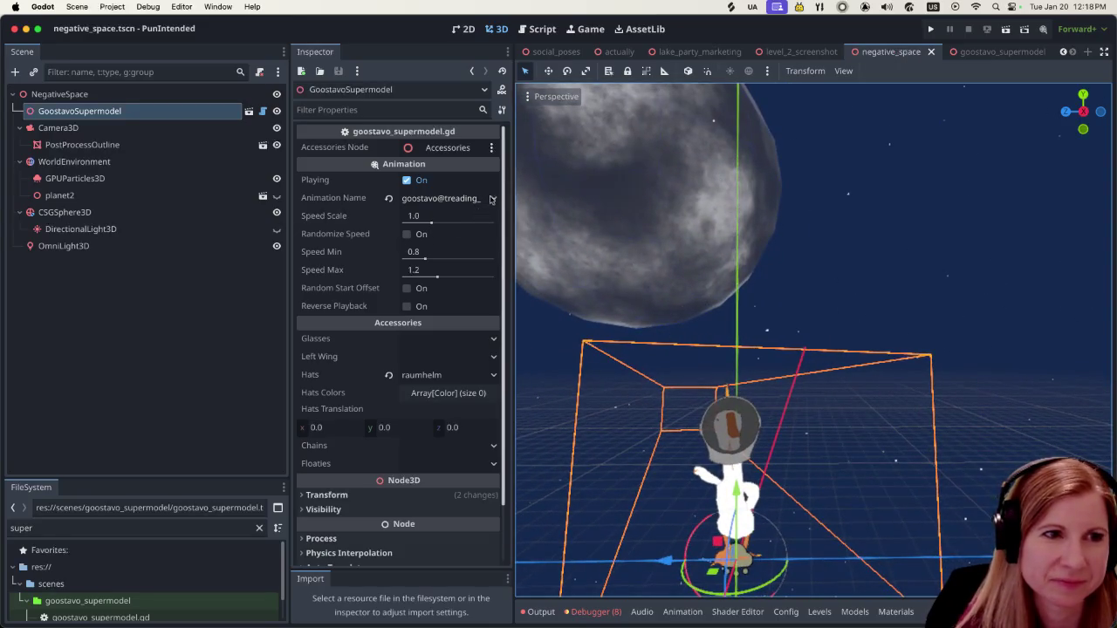
pyautogui.click(494, 200)
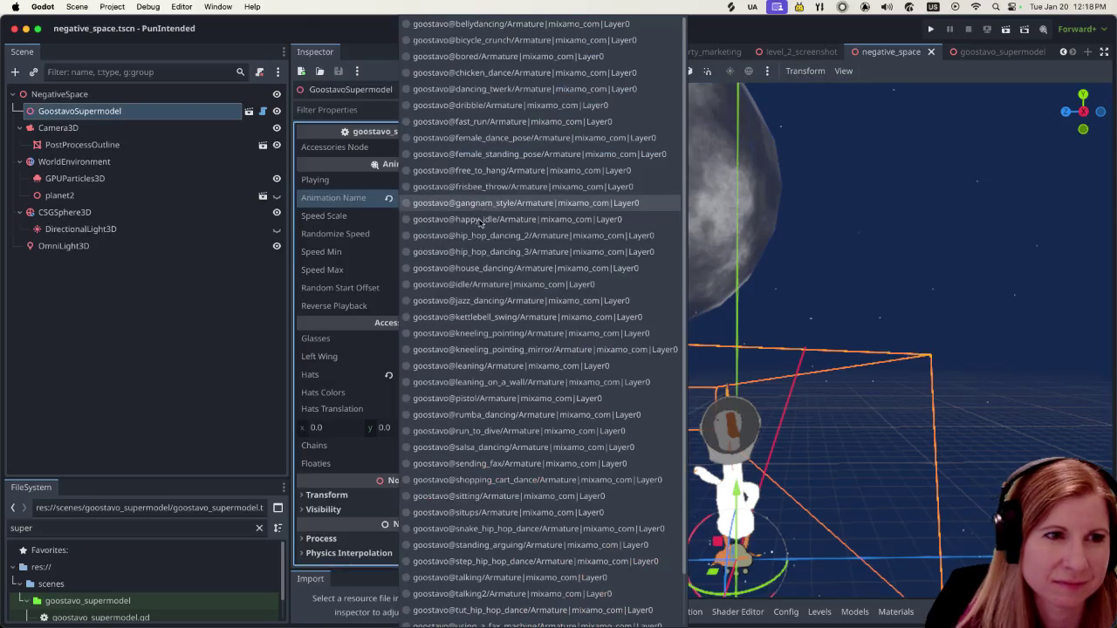
pyautogui.click(472, 90)
# Browse the other goose animations, then close the list leaving dancing_twerk selected.
pyautogui.click(493, 200)
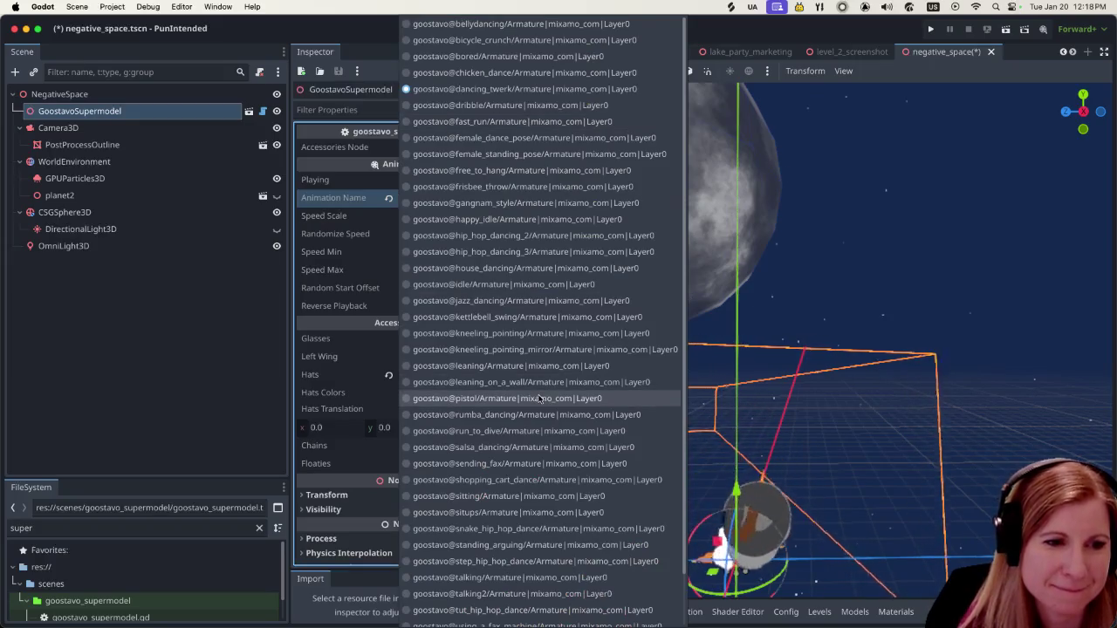
pyautogui.scroll(-2, 540, 399)
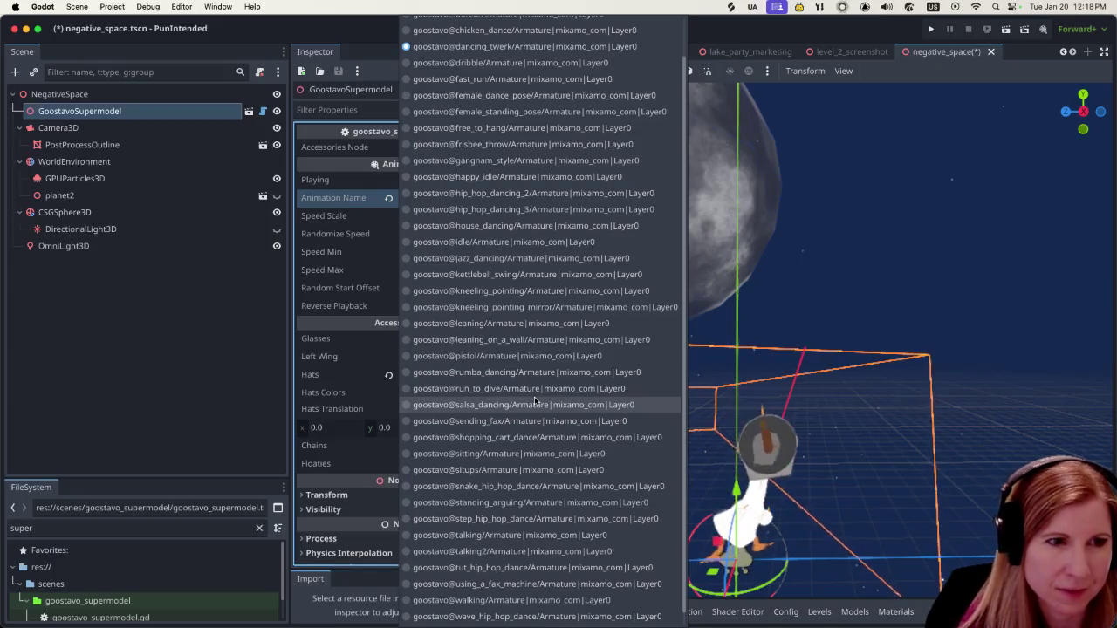
pyautogui.scroll(2, 524, 391)
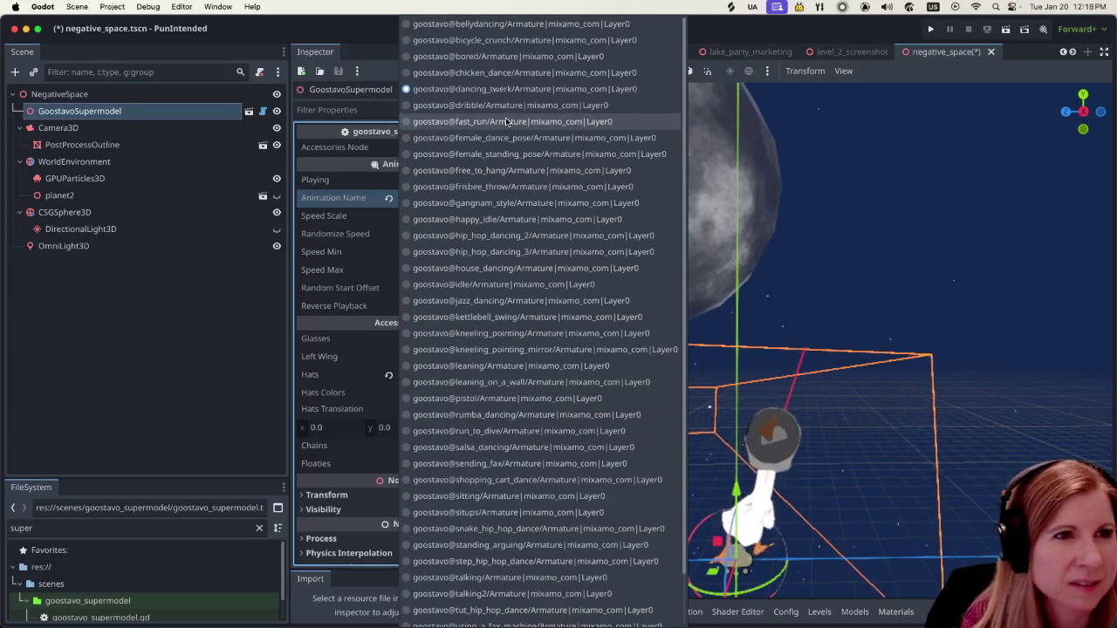
pyautogui.scroll(-3, 523, 328)
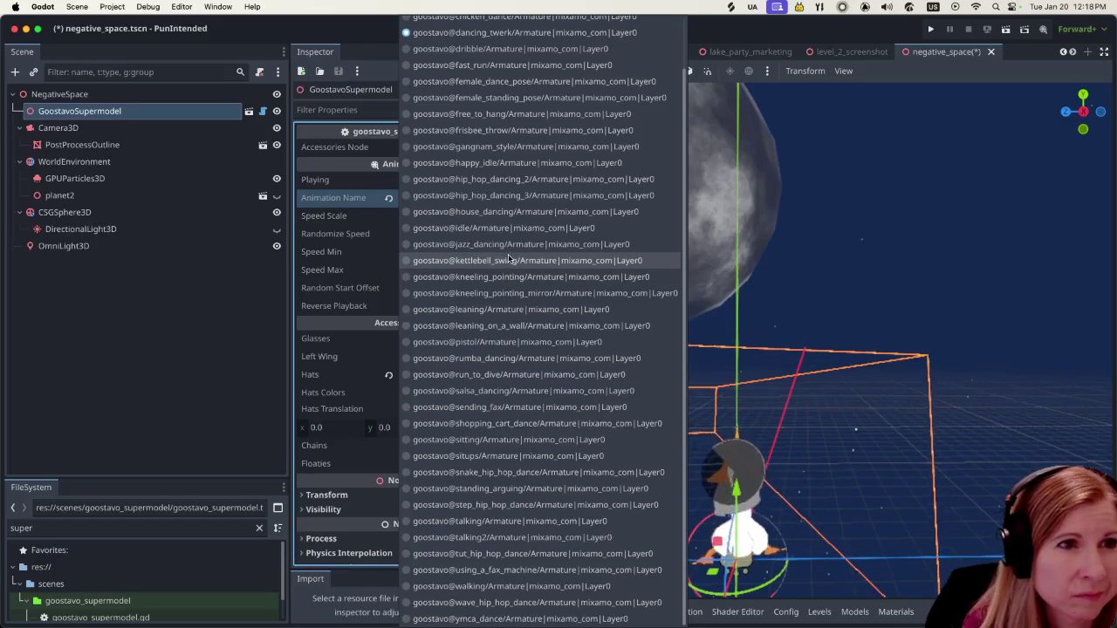
pyautogui.scroll(2, 510, 261)
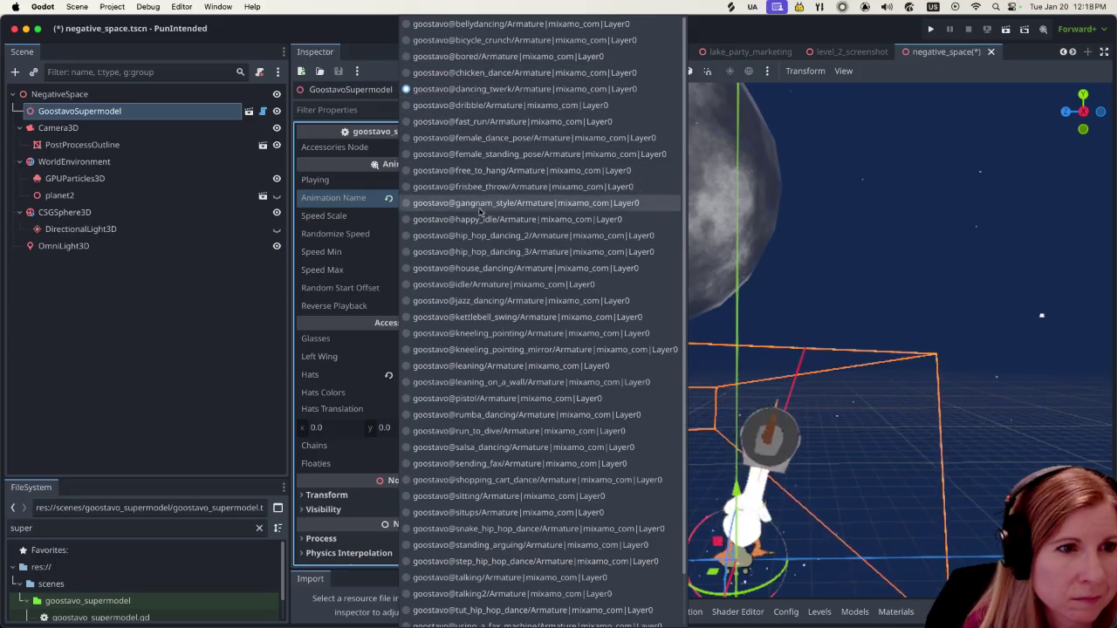
pyautogui.scroll(-4, 506, 405)
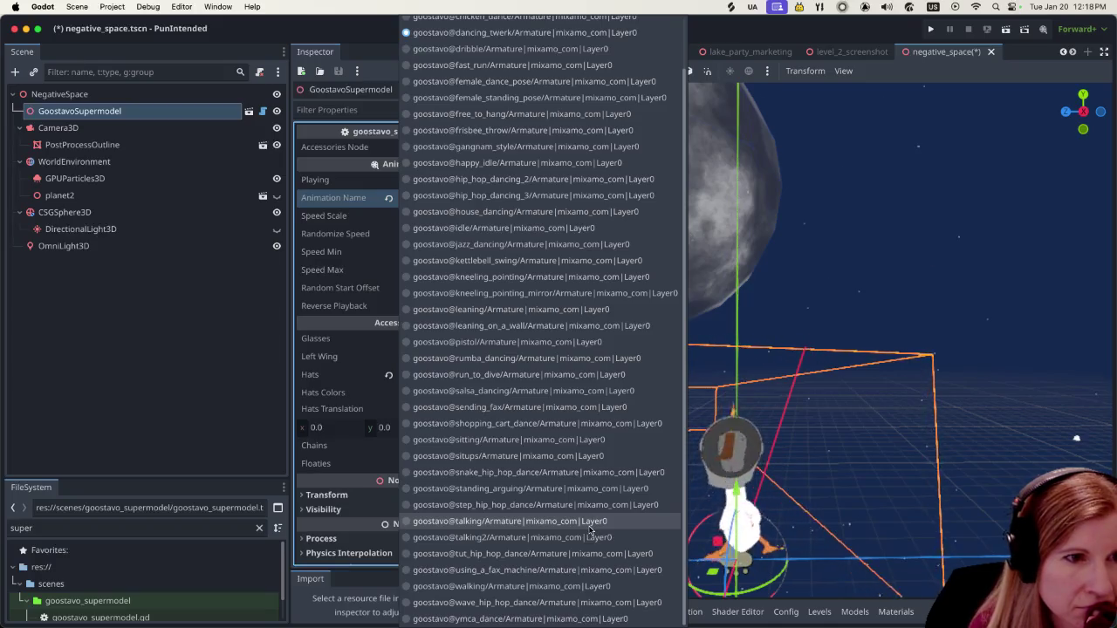
pyautogui.scroll(3, 590, 529)
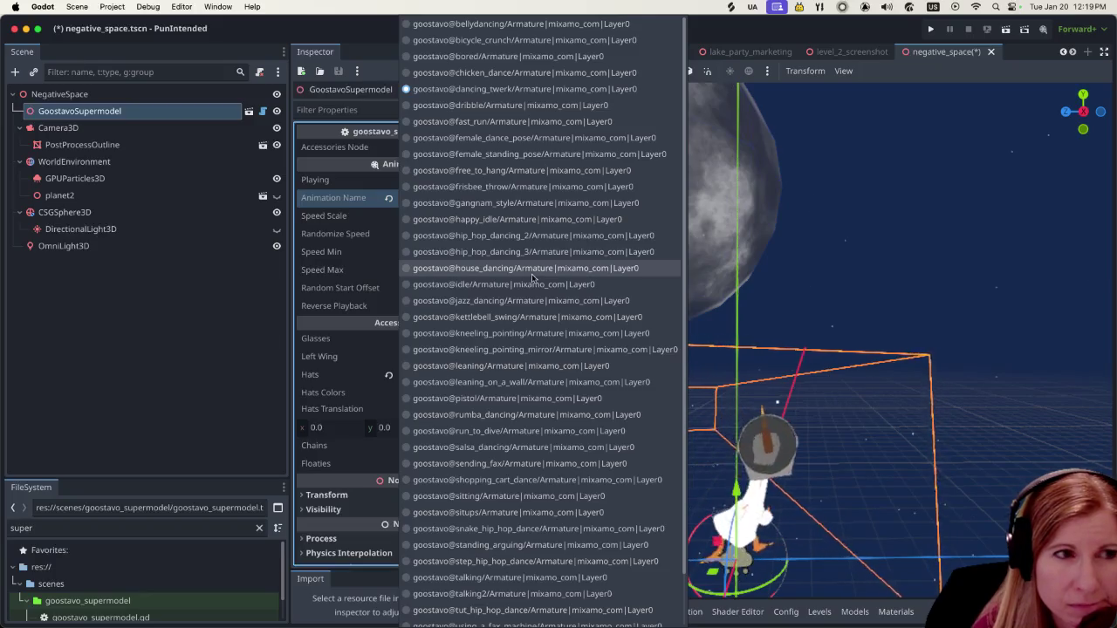
pyautogui.click(140, 279)
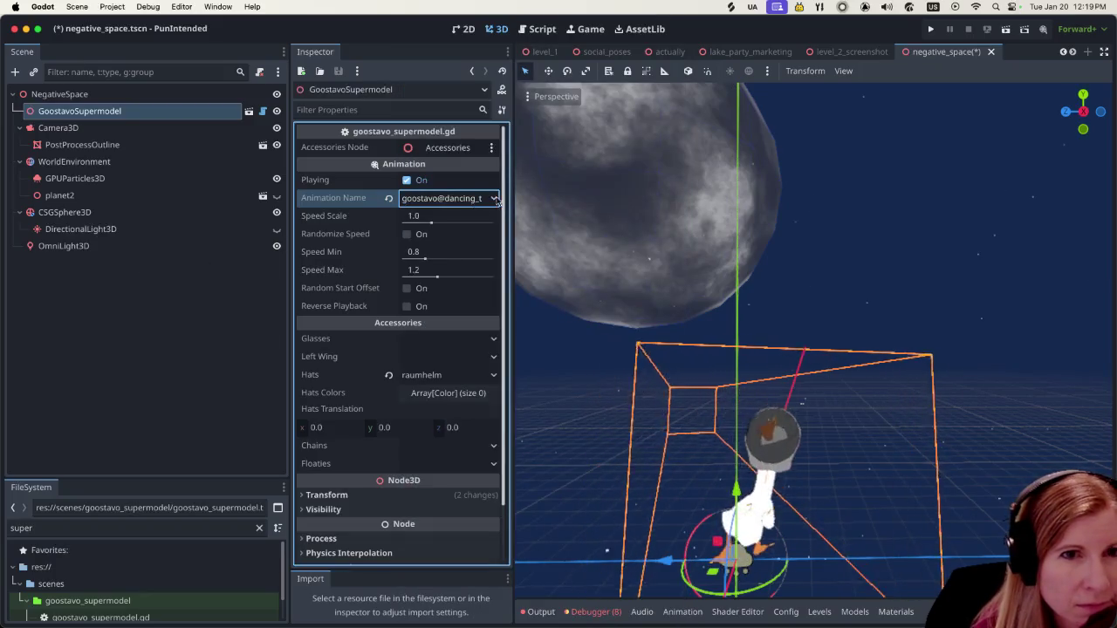
# Look briefly at the social_poses scene, then switch back to goostavo_supermodel.
pyautogui.moveTo(756, 53)
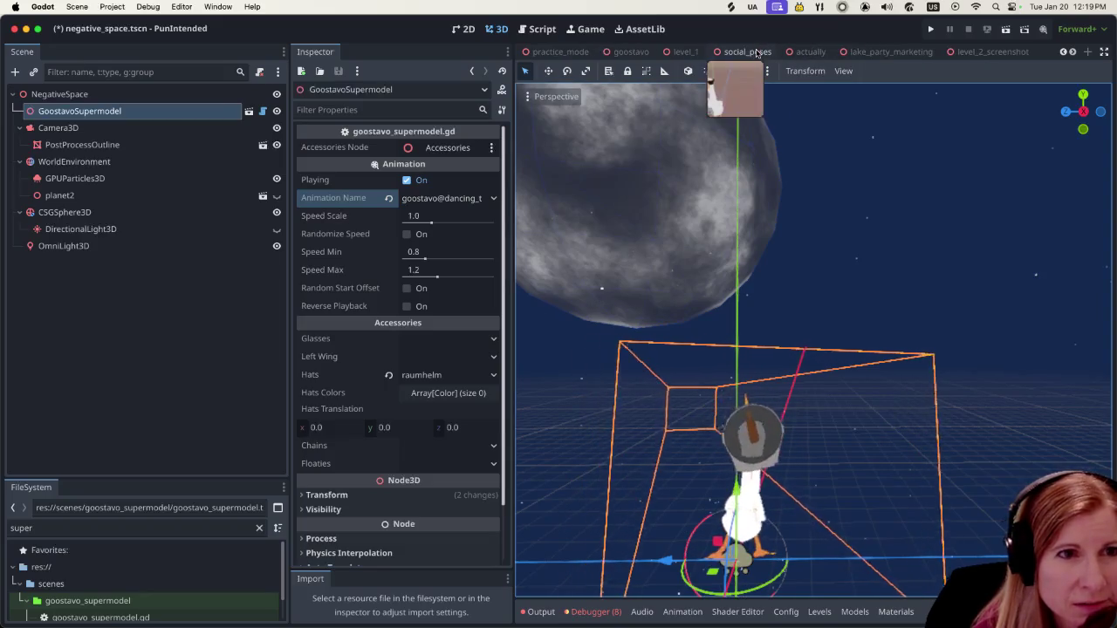
pyautogui.scroll(2, 760, 52)
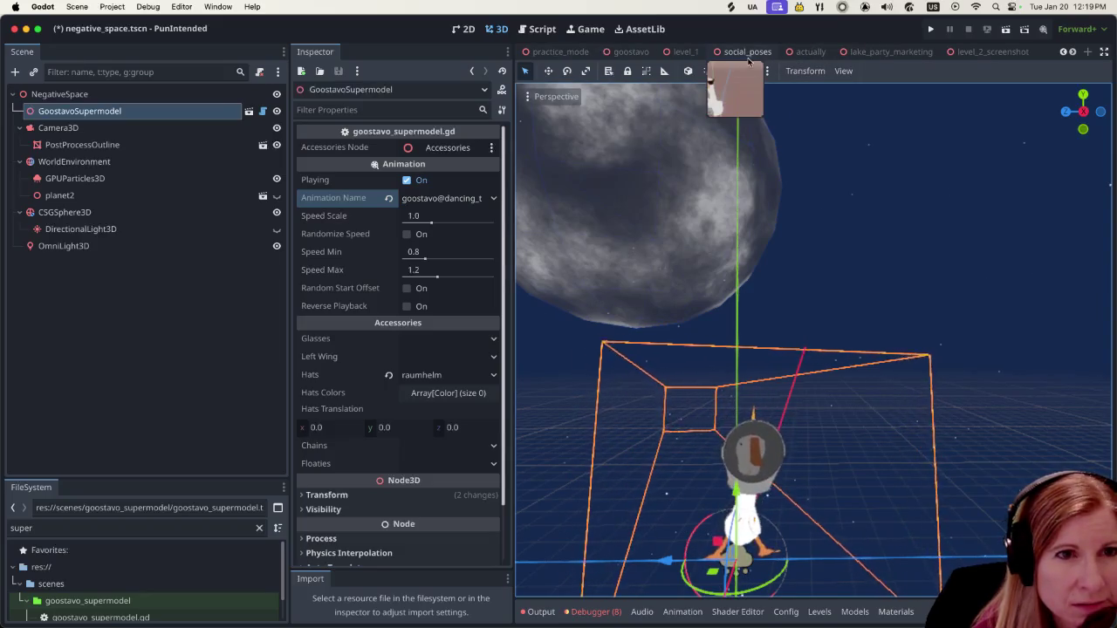
pyautogui.click(747, 52)
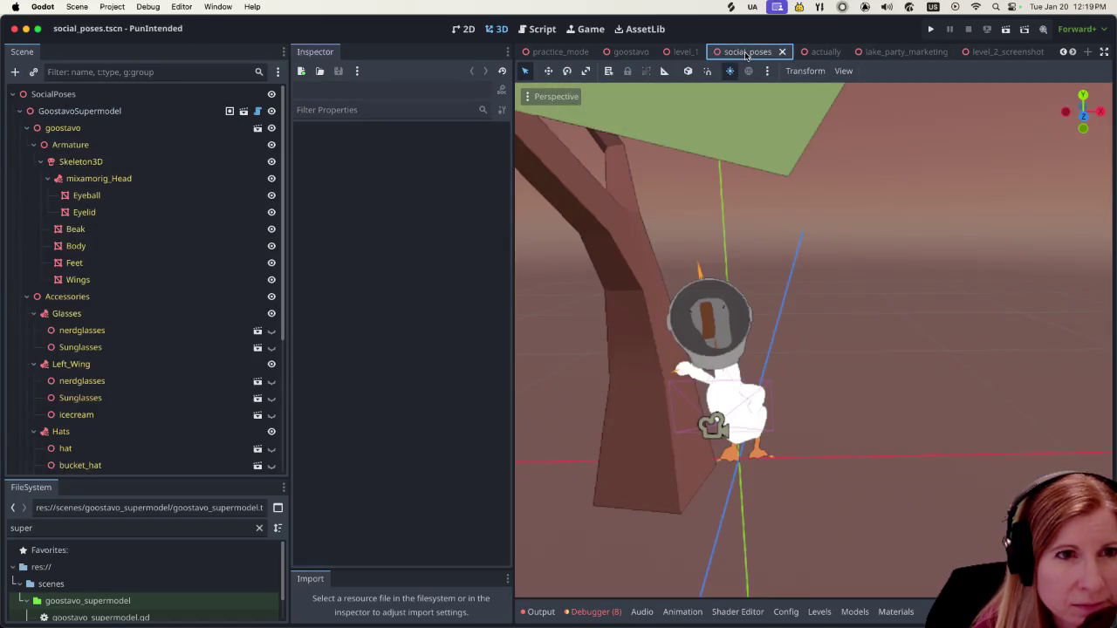
pyautogui.scroll(-3, 749, 52)
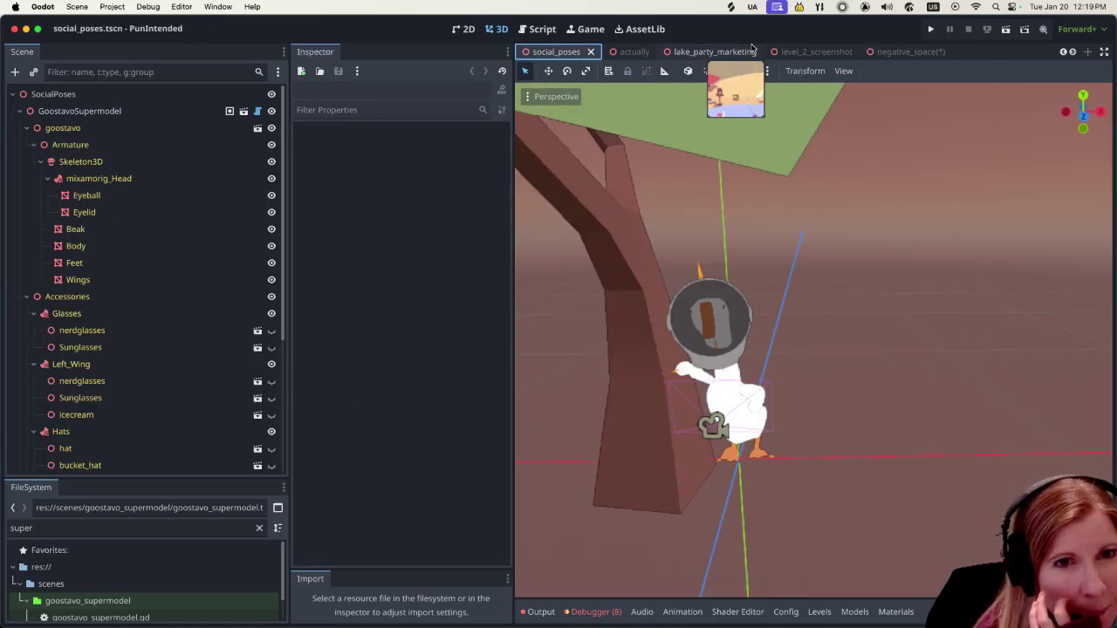
pyautogui.scroll(-1, 753, 50)
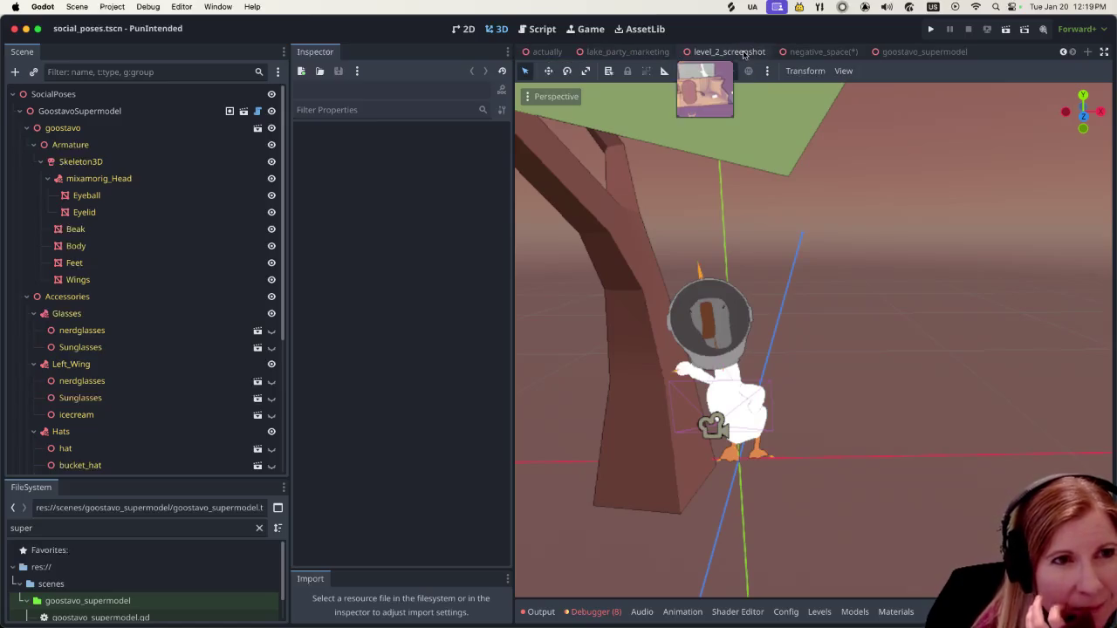
pyautogui.scroll(2, 745, 53)
pyautogui.scroll(2, 744, 54)
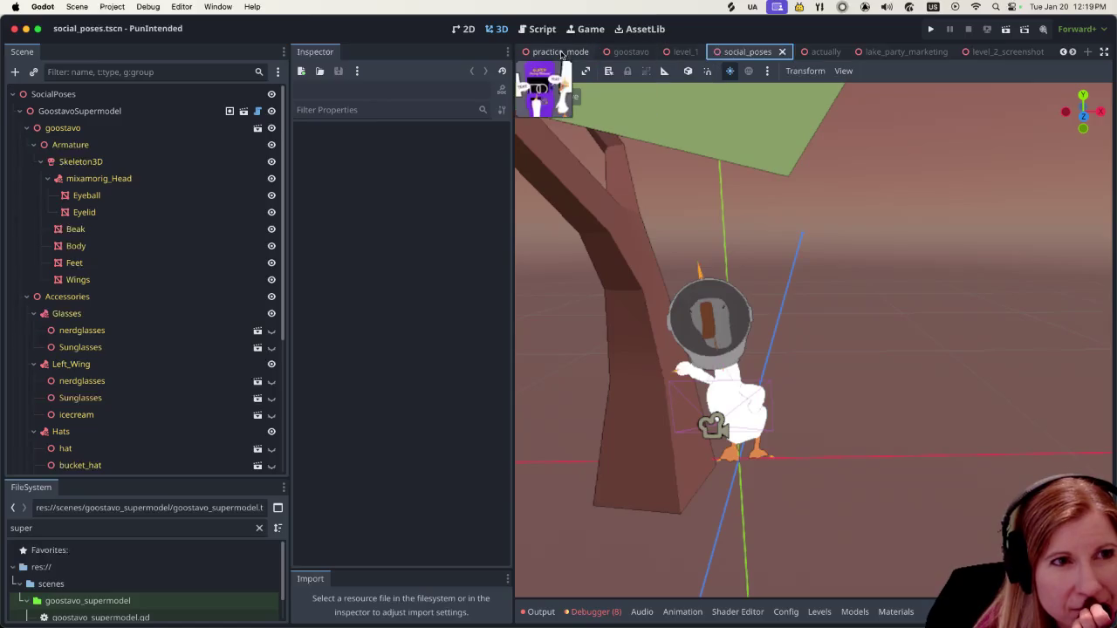
pyautogui.scroll(-3, 564, 57)
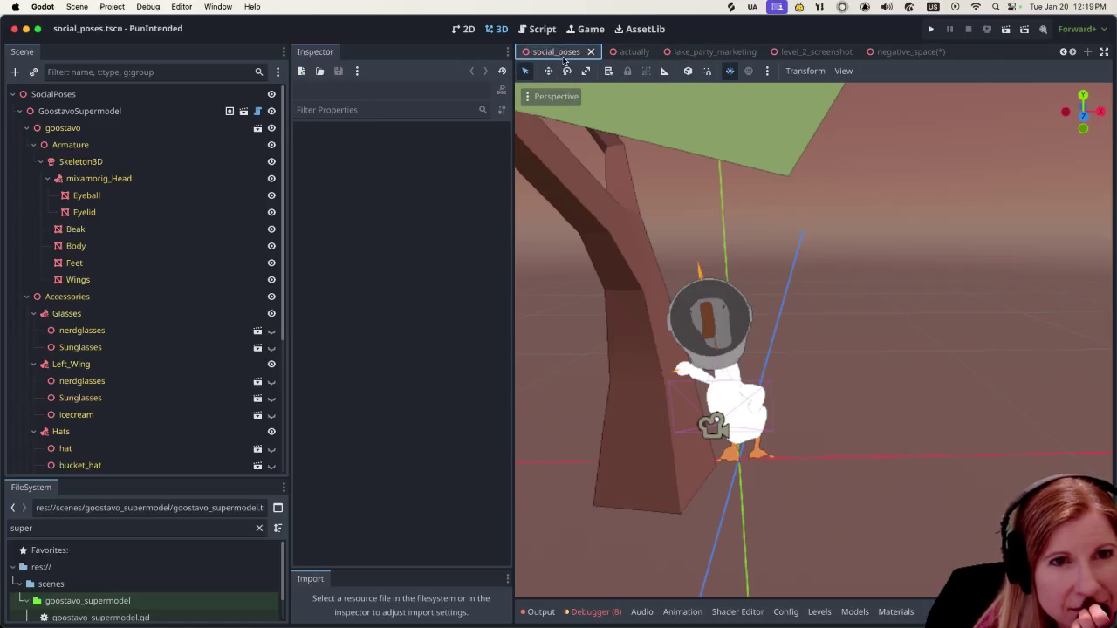
pyautogui.scroll(4, 564, 57)
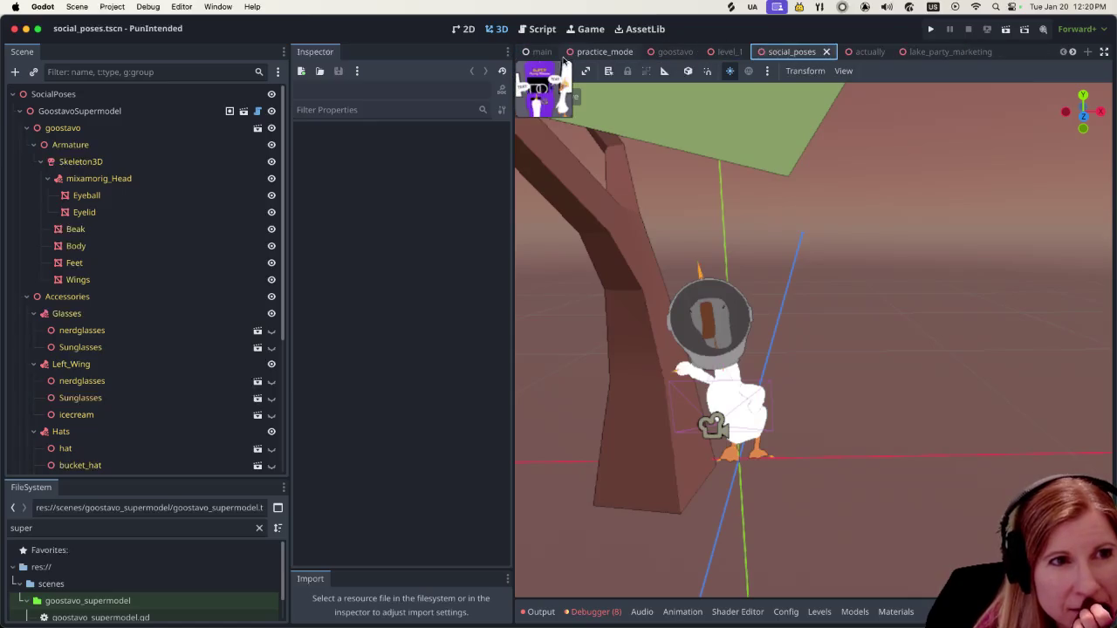
pyautogui.scroll(-5, 564, 57)
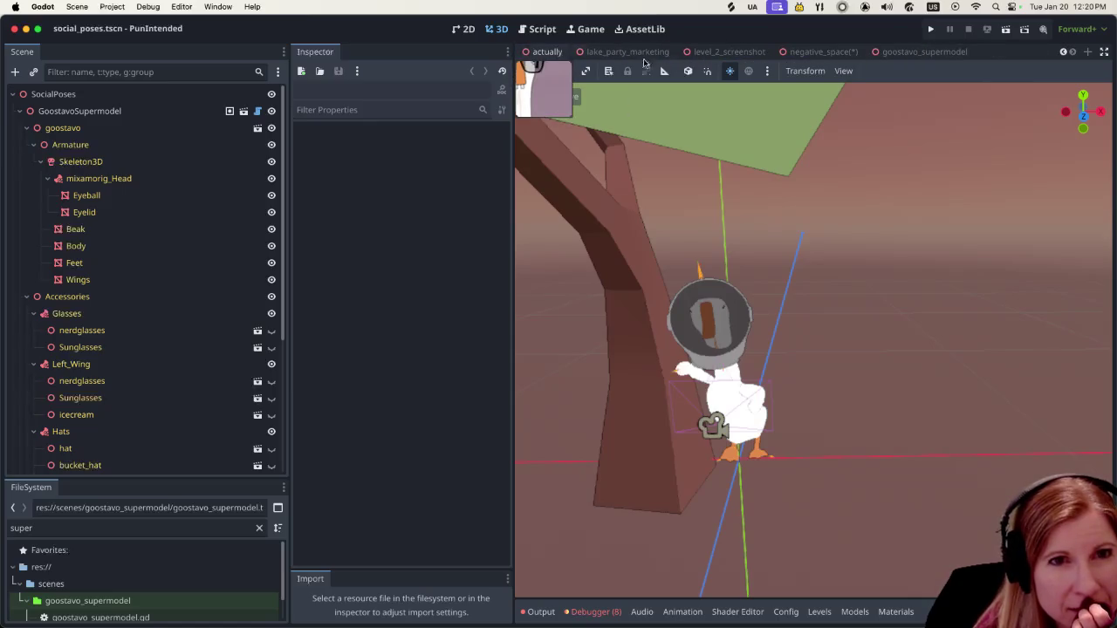
pyautogui.click(936, 54)
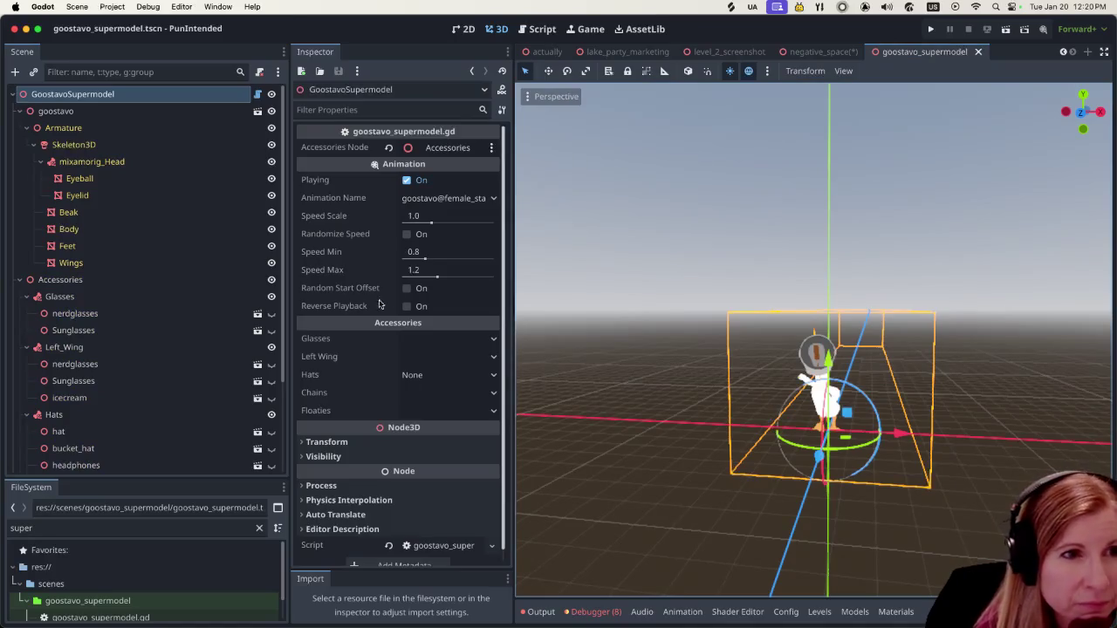
# Review the animation list keeping female_standing_pose, then switch to the lake_party_marketing scene.
pyautogui.click(488, 198)
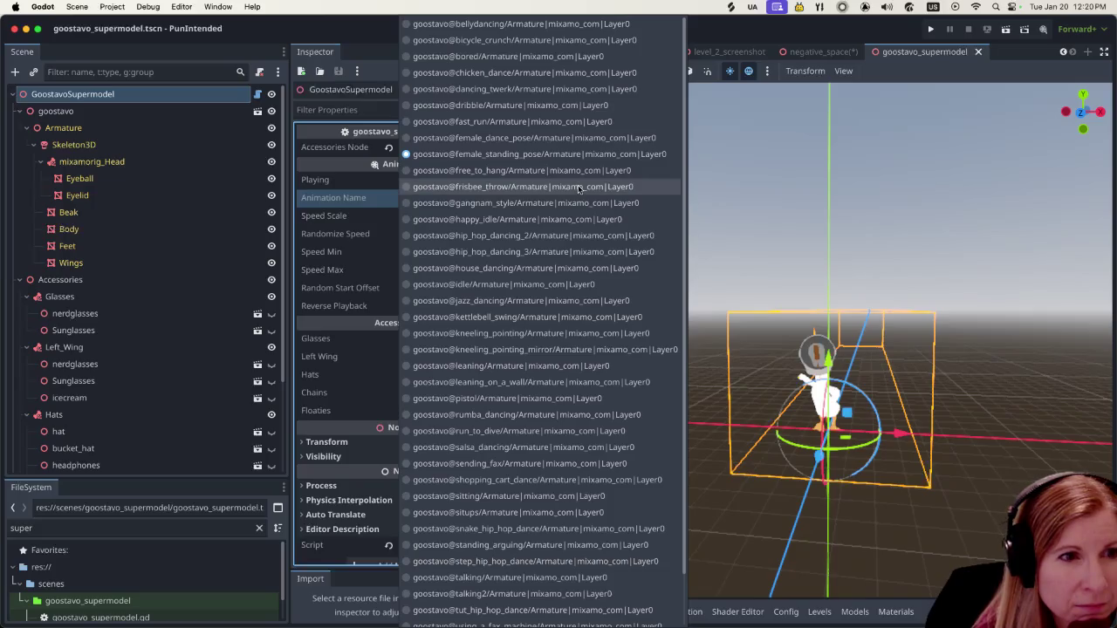
pyautogui.scroll(-2, 567, 194)
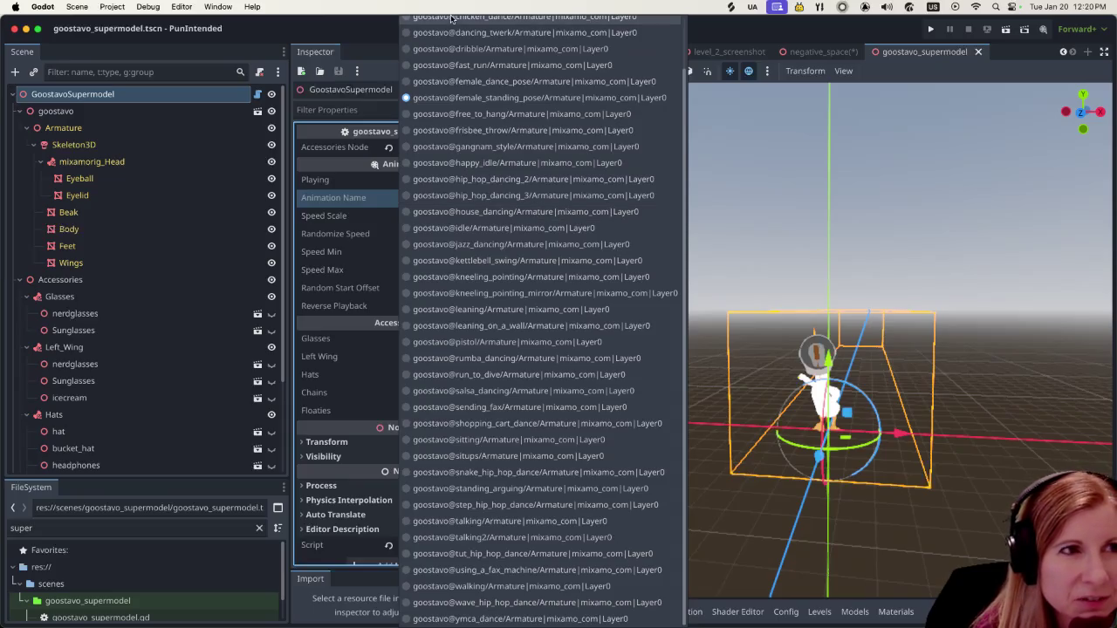
pyautogui.click(371, 32)
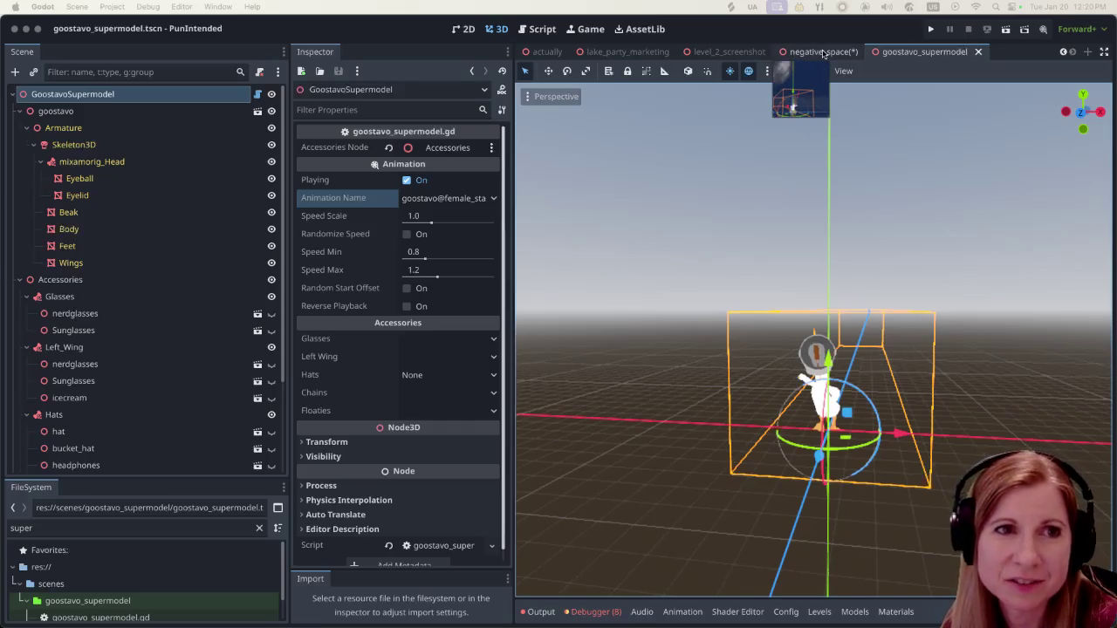
pyautogui.moveTo(702, 55)
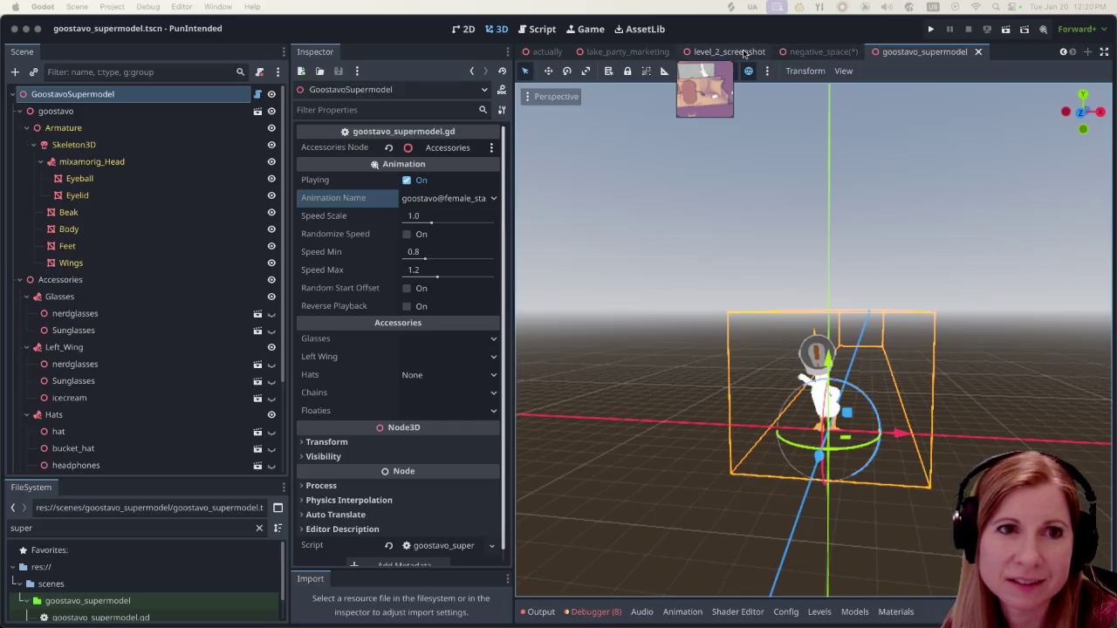
pyautogui.click(644, 55)
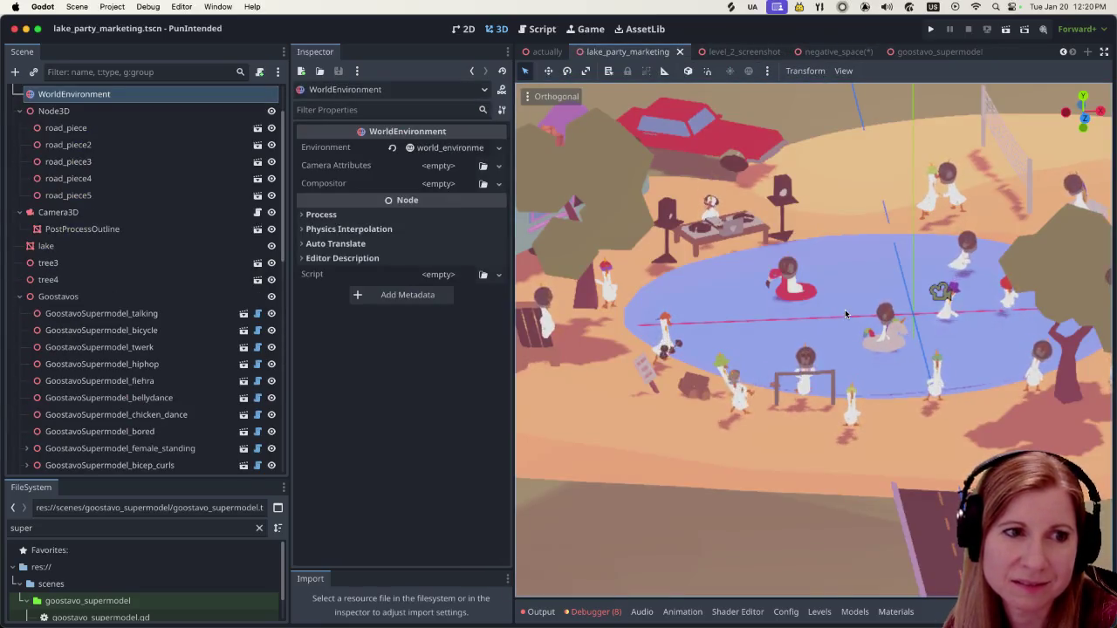